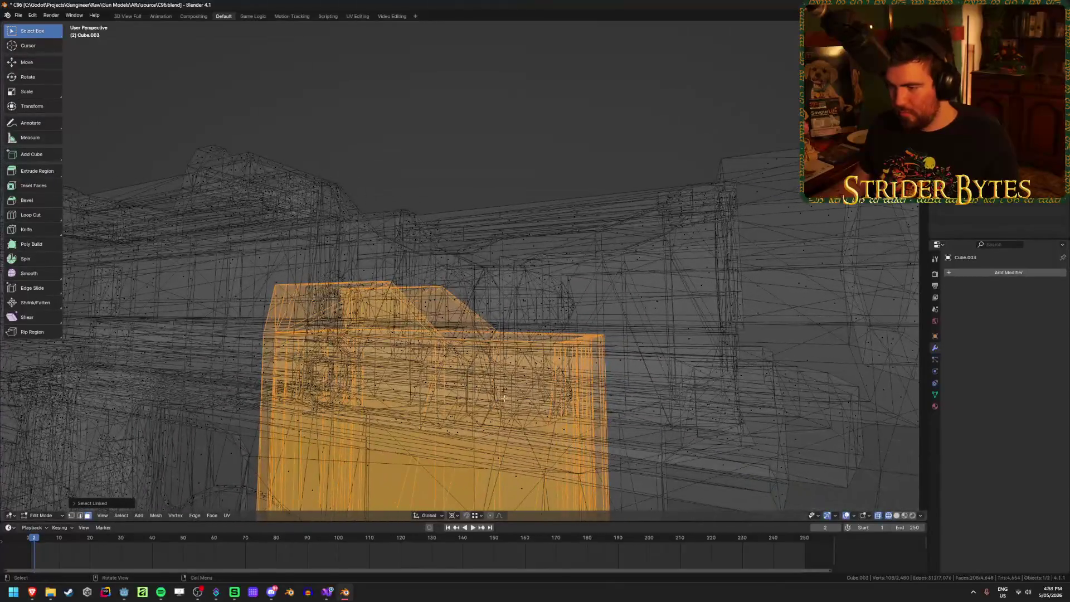
Select the linked magazine geometry and separate it into its own object, Cube.002
{"action": "key", "text": "l"}
{"action": "key", "text": "l"}
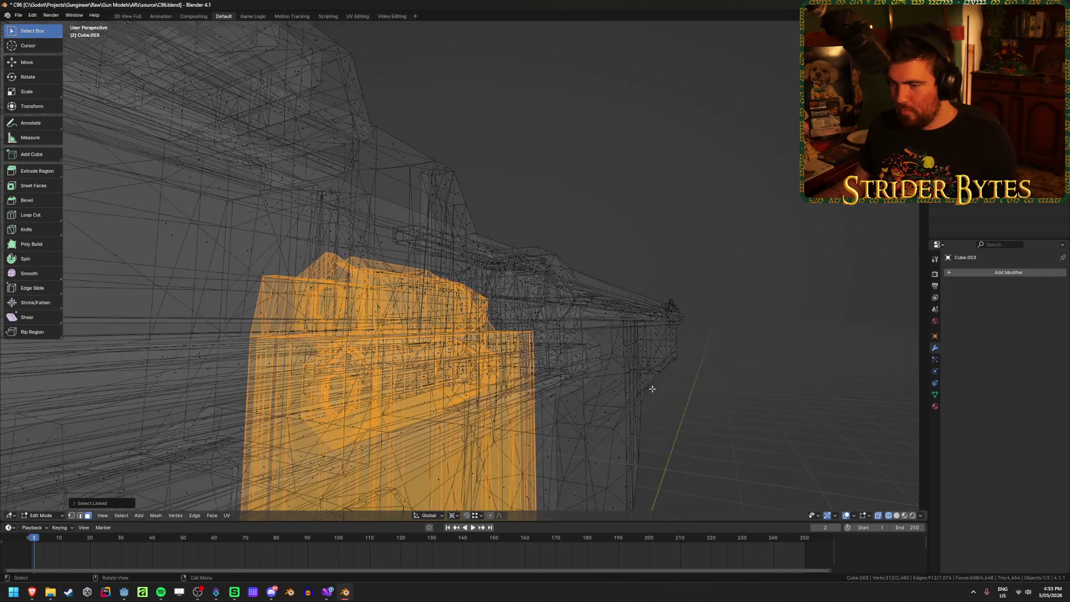
{"action": "key", "text": "shift+z"}
{"action": "scroll", "coordinate": [612, 406], "scroll_direction": "down", "scroll_amount": 5}
{"action": "key", "text": "p"}
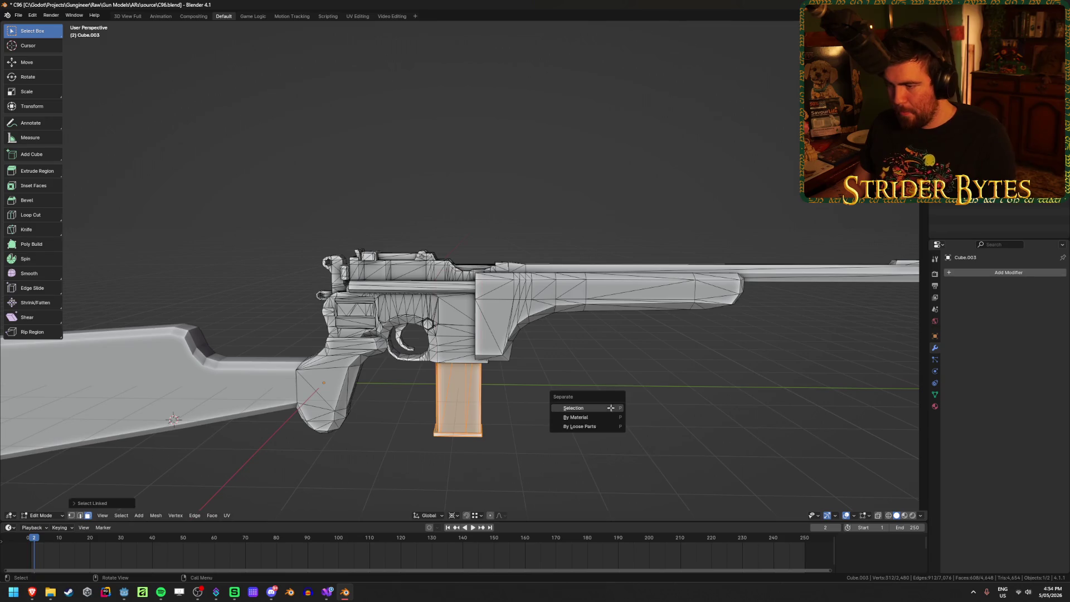
{"action": "left_click", "coordinate": [611, 408]}
{"action": "key", "text": "Tab"}
Move the separated magazine along Z to sit beneath the frame, then reselect it
{"action": "left_click", "coordinate": [459, 402]}
{"action": "key", "text": "g"}
{"action": "key", "text": "z"}
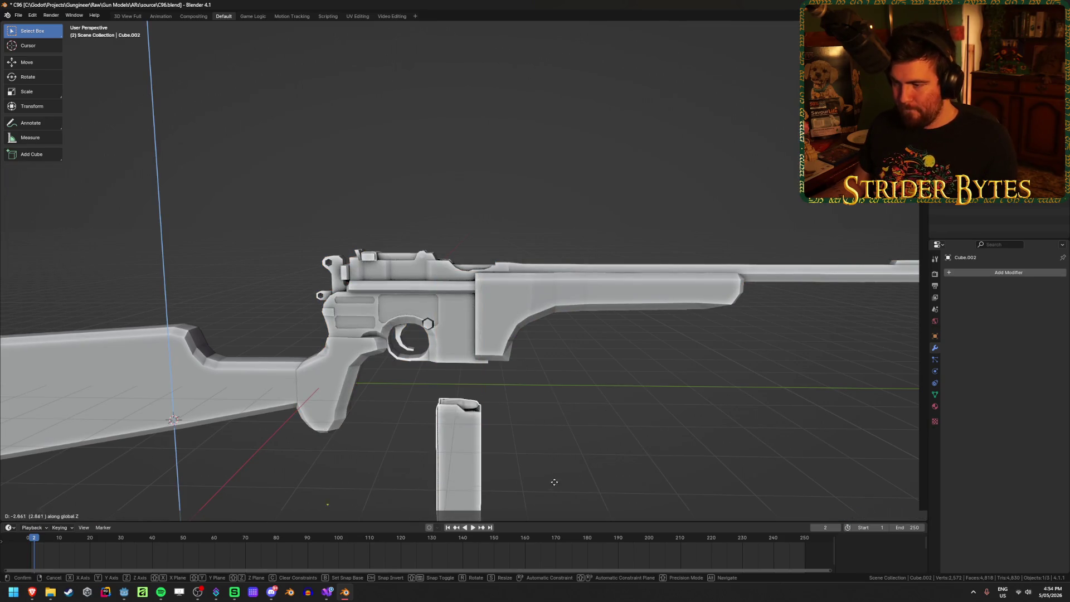
{"action": "left_click", "coordinate": [554, 435]}
{"action": "left_click", "coordinate": [497, 337]}
{"action": "scroll", "coordinate": [524, 394], "scroll_direction": "up", "scroll_amount": 3}
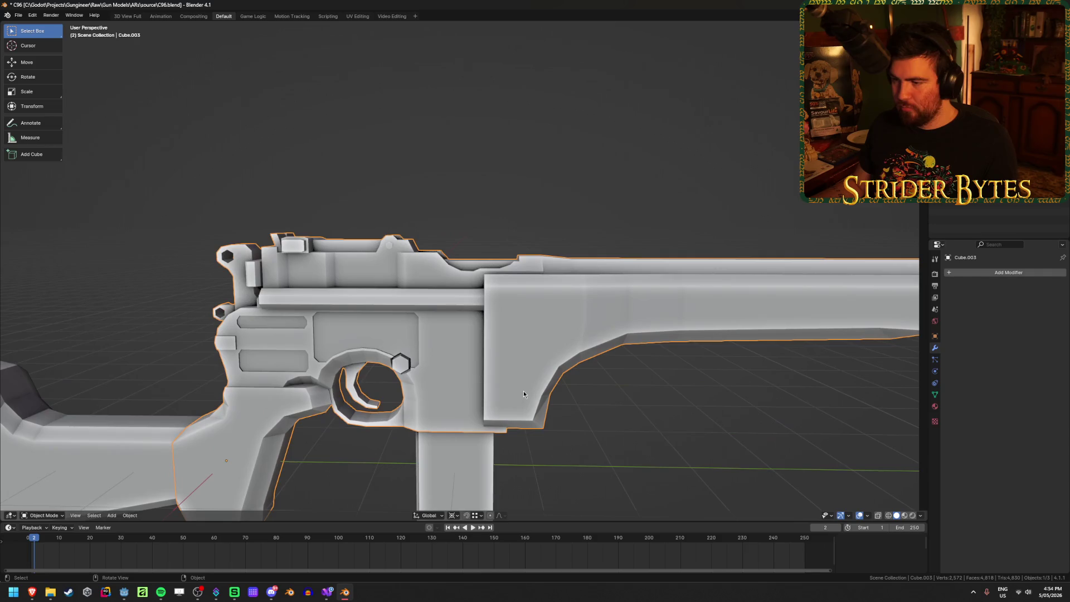
{"action": "scroll", "coordinate": [524, 393], "scroll_direction": "down", "scroll_amount": 3}
{"action": "left_click", "coordinate": [480, 417]}
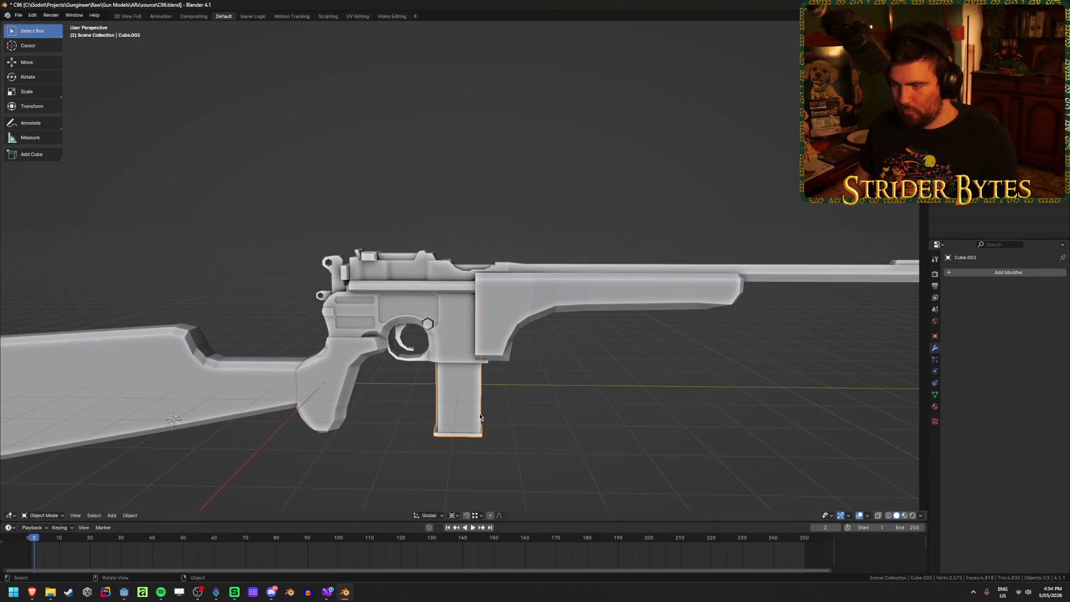
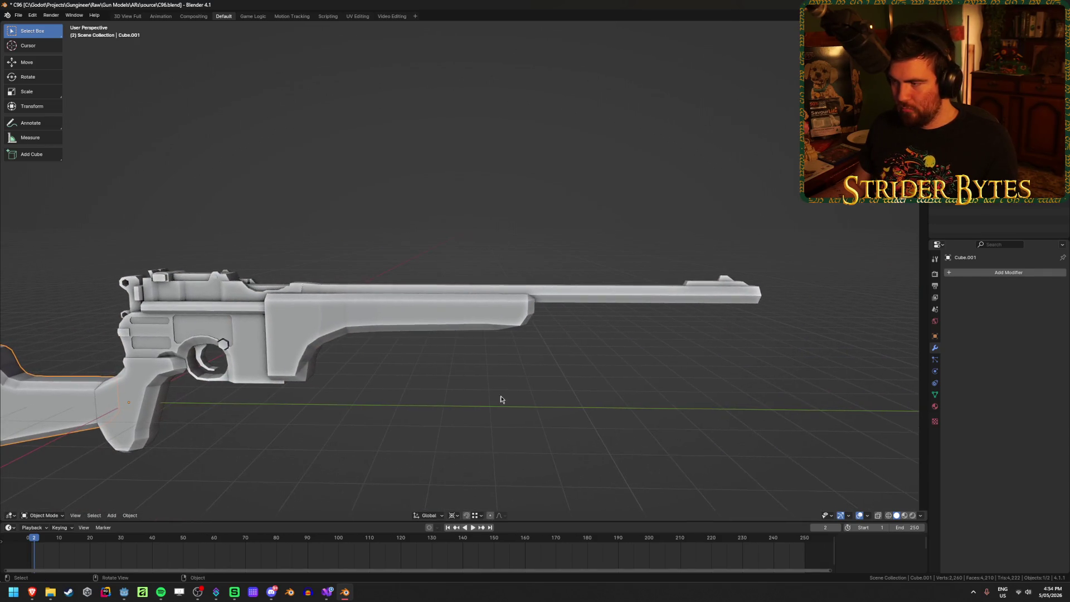
In a side view, select the forend and barrel parts of Cube.003's mesh with L
{"action": "key", "text": "KP_3"}
{"action": "left_click", "coordinate": [343, 326]}
{"action": "scroll", "coordinate": [343, 329], "scroll_direction": "down", "scroll_amount": 1}
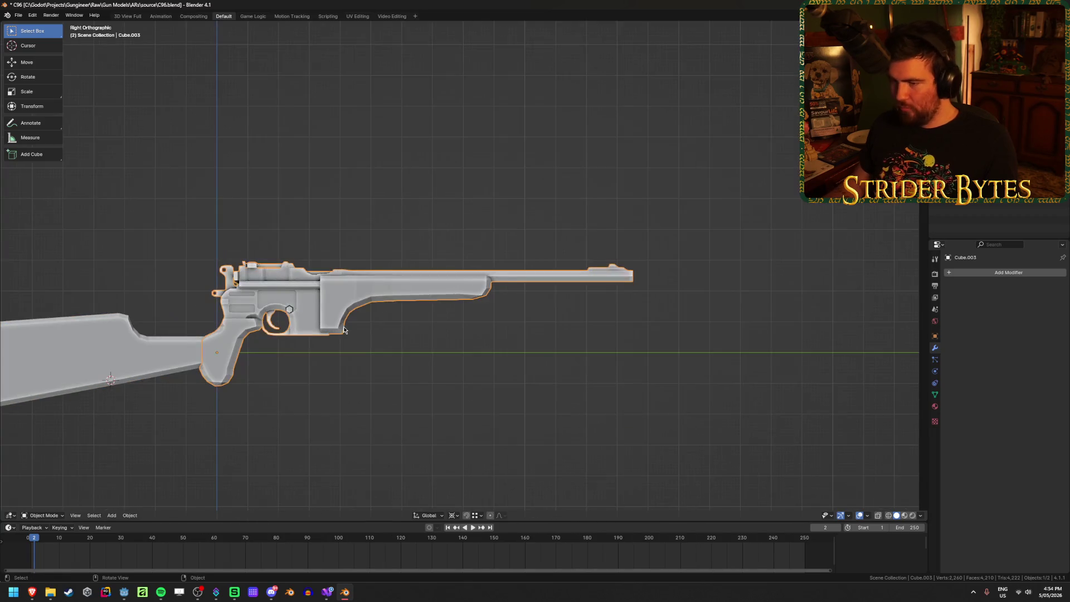
{"action": "scroll", "coordinate": [329, 330], "scroll_direction": "up", "scroll_amount": 3}
{"action": "key", "text": "Tab"}
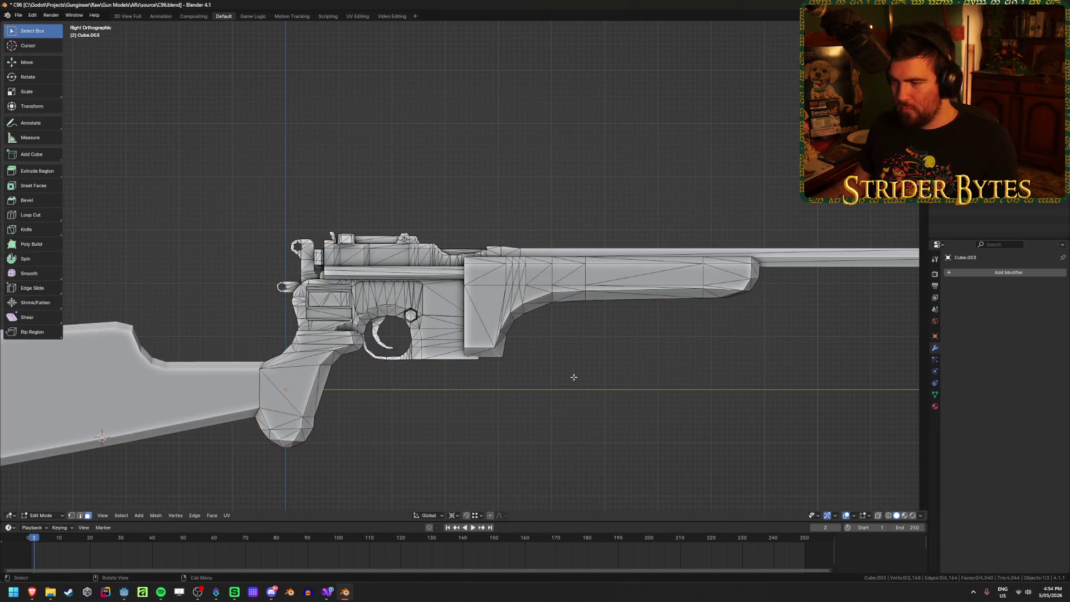
{"action": "middle_click_drag", "start_coordinate": [573, 378], "coordinate": [533, 378], "text": "shift"}
{"action": "key", "text": "l"}
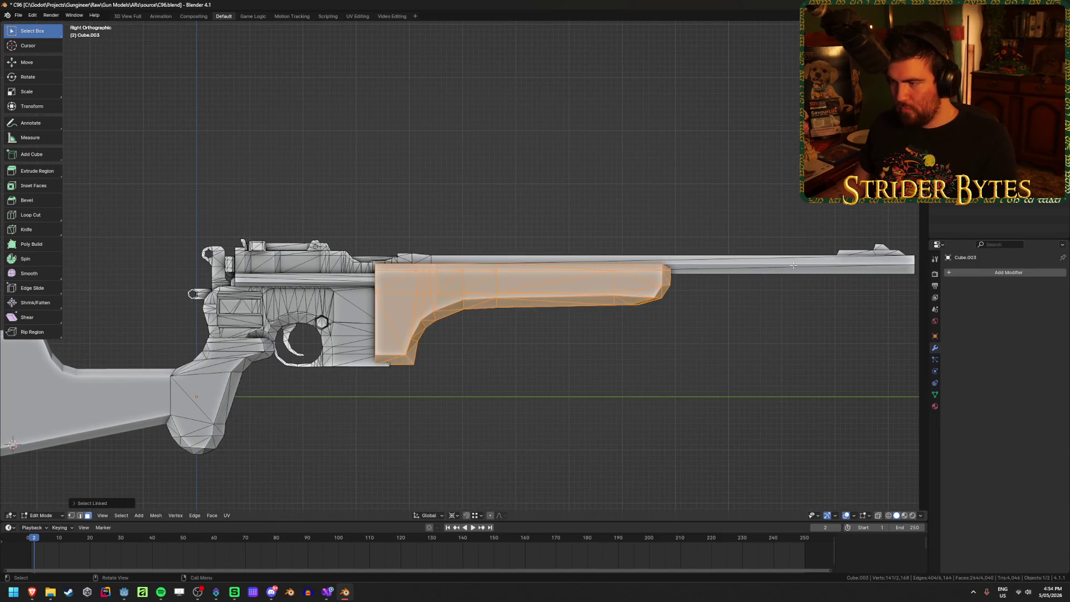
{"action": "key", "text": "l"}
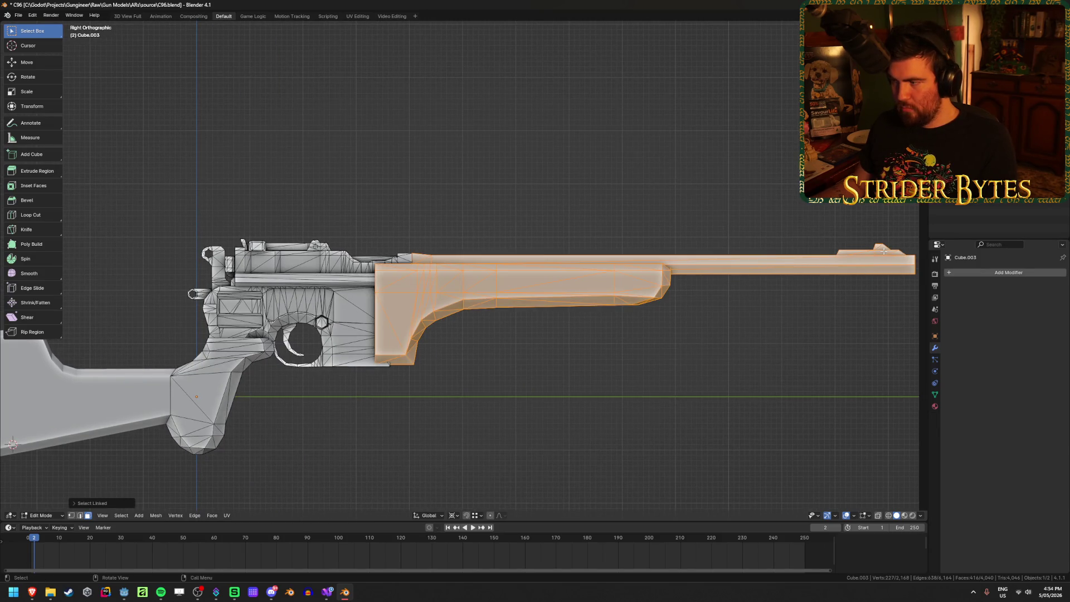
Separate the selected forend and barrel from Cube.003 into their own object
{"action": "key", "text": "h"}
{"action": "mouse_move", "coordinate": [495, 325]}
{"action": "middle_mouse_down"}
{"action": "mouse_move", "coordinate": [418, 342]}
{"action": "mouse_move", "coordinate": [181, 345]}
{"action": "mouse_move", "coordinate": [486, 335]}
{"action": "middle_mouse_up"}
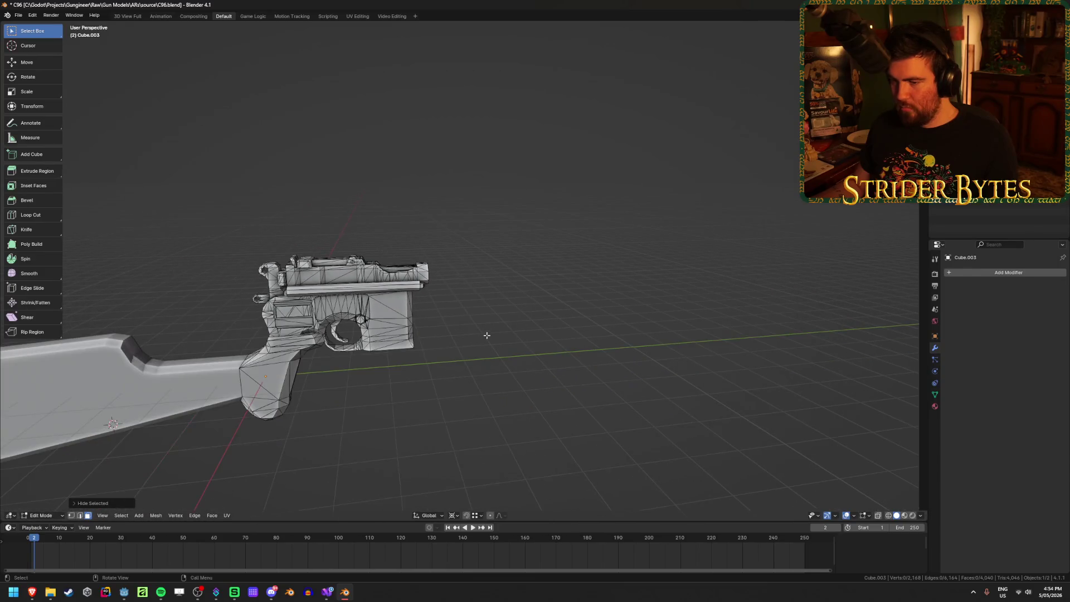
{"action": "mouse_move", "coordinate": [380, 341]}
{"action": "middle_mouse_down", "text": "shift"}
{"action": "mouse_move", "coordinate": [525, 328]}
{"action": "mouse_move", "coordinate": [490, 363]}
{"action": "middle_mouse_up", "text": "shift"}
{"action": "key", "text": "Tab"}
{"action": "key", "text": "Tab"}
{"action": "key", "text": "Tab"}
Hide the pistol body Cube.003 and orbit to view the separated pieces
{"action": "key", "text": "Tab"}
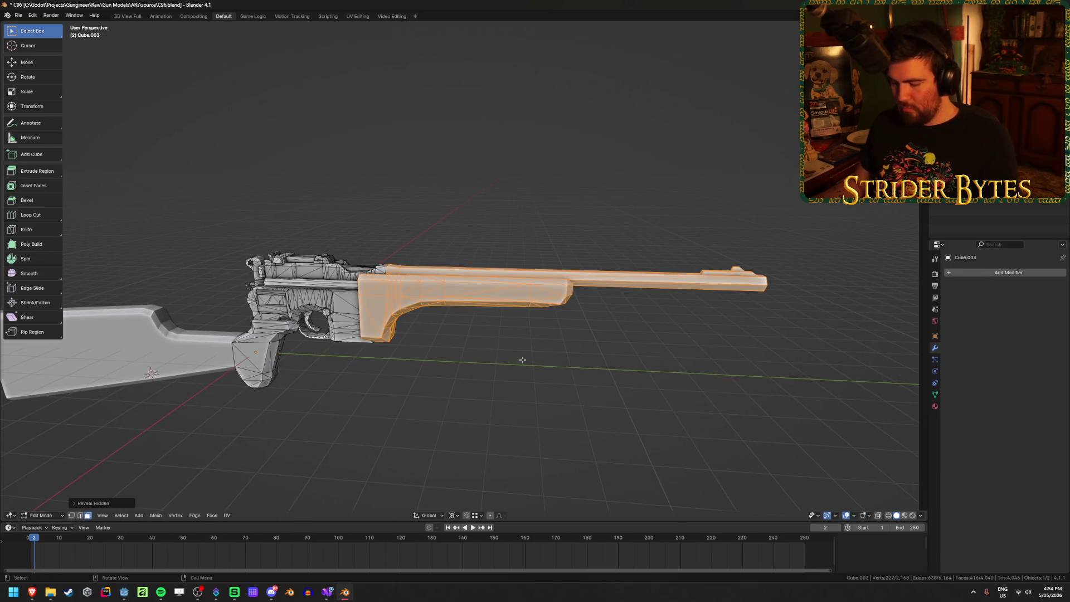
{"action": "key", "text": "ctrl+Tab"}
{"action": "key", "text": "Tab"}
{"action": "scroll", "coordinate": [379, 388], "scroll_direction": "up", "scroll_amount": 5}
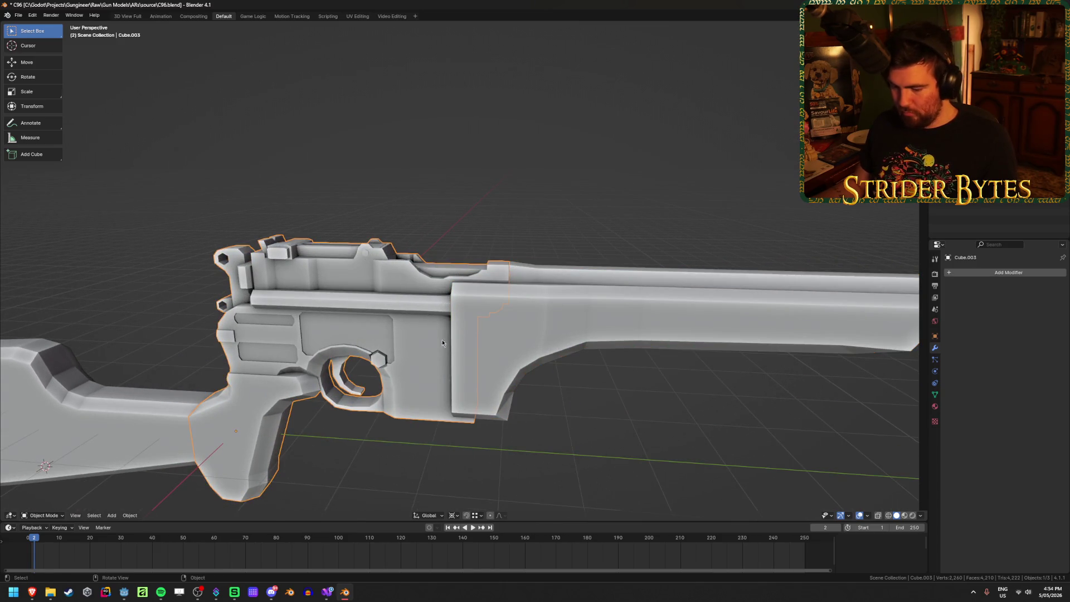
{"action": "scroll", "coordinate": [457, 357], "scroll_direction": "down", "scroll_amount": 5}
{"action": "key", "text": "h"}
{"action": "middle_click_drag", "start_coordinate": [472, 375], "coordinate": [601, 387]}
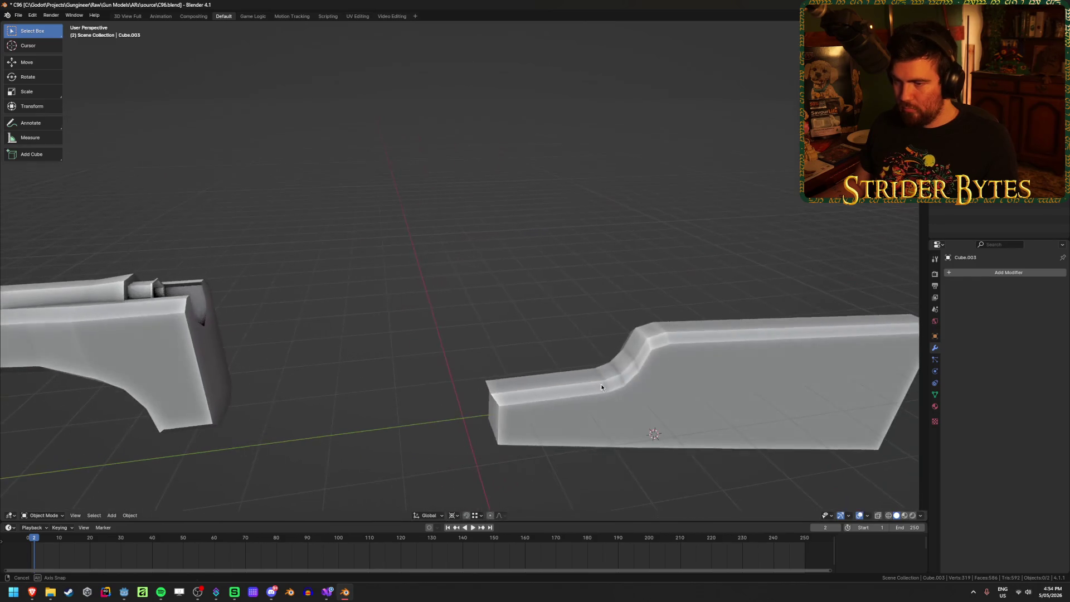
Try filling the rear opening of the separated barrel piece with a face, then undo it
{"action": "left_click", "coordinate": [176, 346]}
{"action": "key", "text": "Tab"}
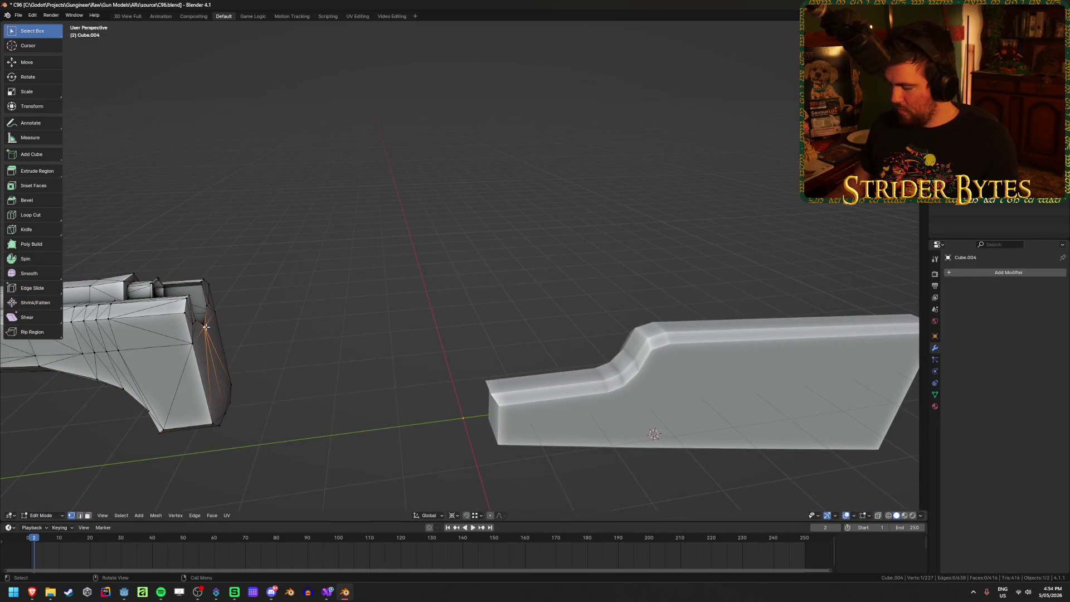
{"action": "key", "text": "KP_Decimal"}
{"action": "scroll", "coordinate": [564, 301], "scroll_direction": "down", "scroll_amount": 8}
{"action": "scroll", "coordinate": [575, 254], "scroll_direction": "up", "scroll_amount": 5}
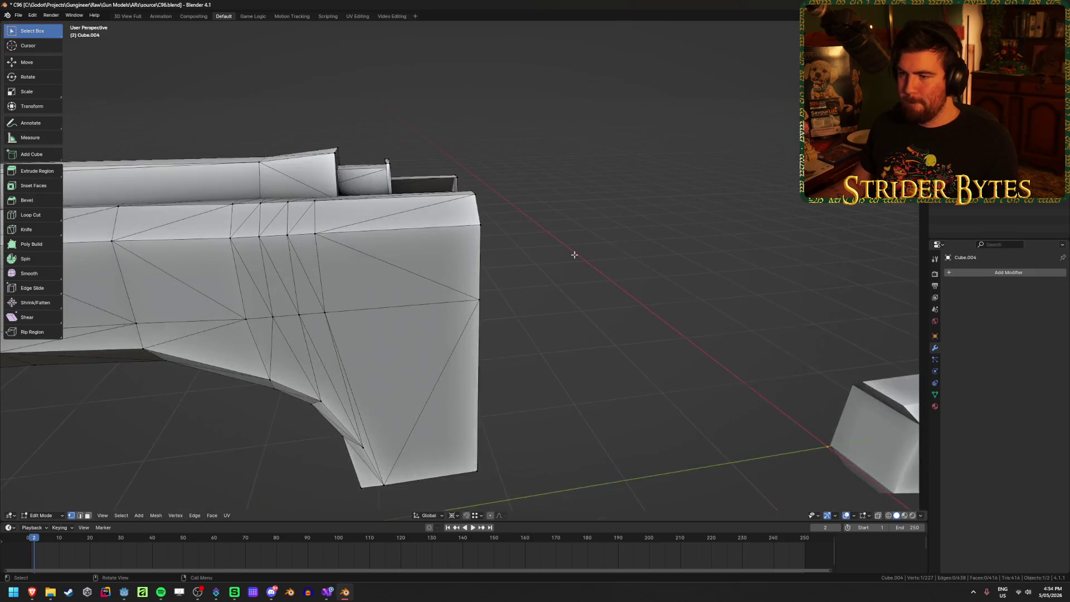
{"action": "mouse_move", "coordinate": [574, 255]}
{"action": "middle_mouse_down"}
{"action": "mouse_move", "coordinate": [529, 267]}
{"action": "mouse_move", "coordinate": [470, 332]}
{"action": "middle_mouse_up"}
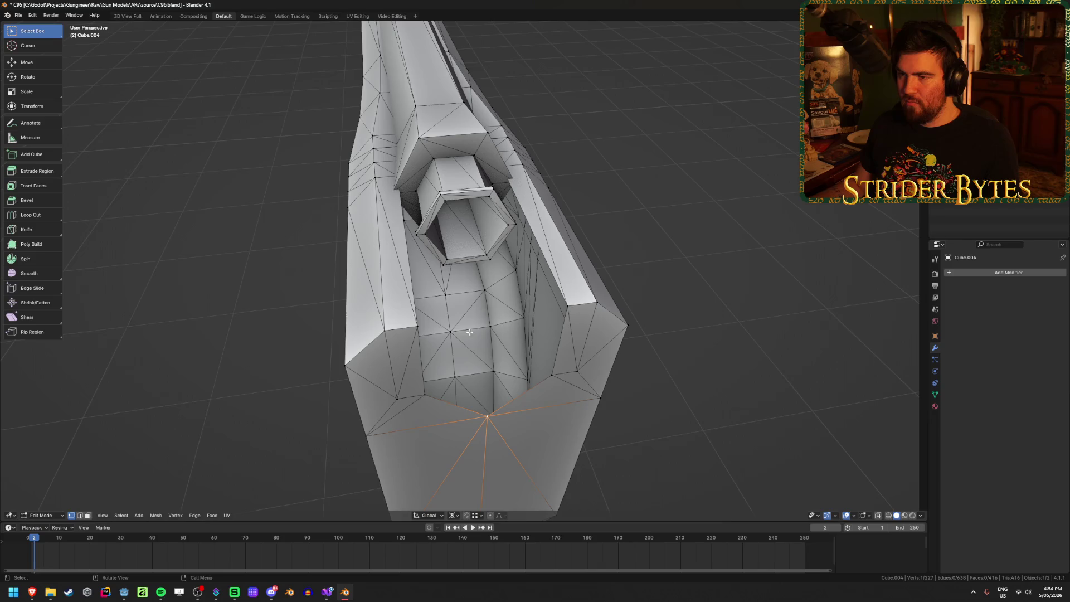
{"action": "left_click", "coordinate": [411, 290], "text": "alt"}
{"action": "mouse_move", "coordinate": [410, 290]}
{"action": "middle_mouse_down"}
{"action": "mouse_move", "coordinate": [556, 249]}
{"action": "mouse_move", "coordinate": [493, 246]}
{"action": "mouse_move", "coordinate": [528, 276]}
{"action": "mouse_move", "coordinate": [606, 277]}
{"action": "middle_mouse_up"}
{"action": "key", "text": "f"}
{"action": "key", "text": "ctrl+z"}
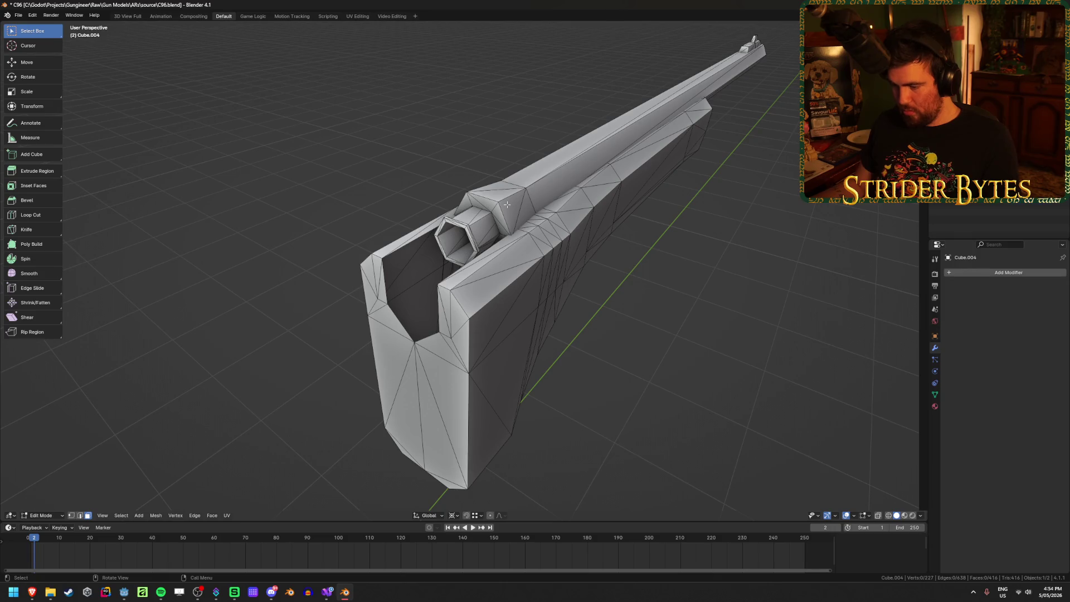
Temporarily hide the barrel tube to inspect the forend, then unhide it
{"action": "key", "text": "l"}
{"action": "key", "text": "h"}
{"action": "key", "text": "Tab"}
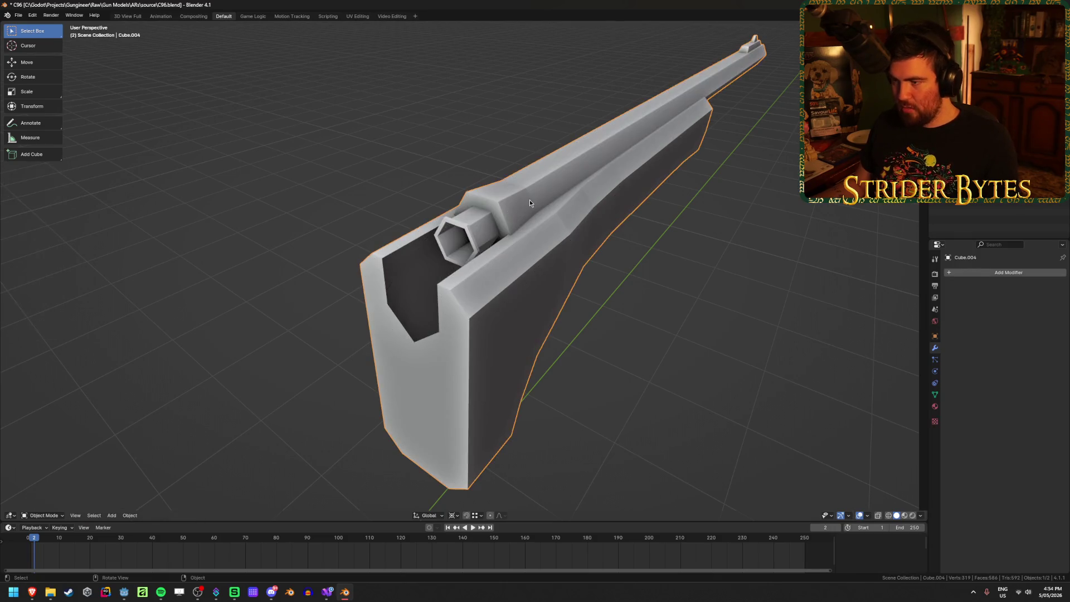
{"action": "key", "text": "Tab"}
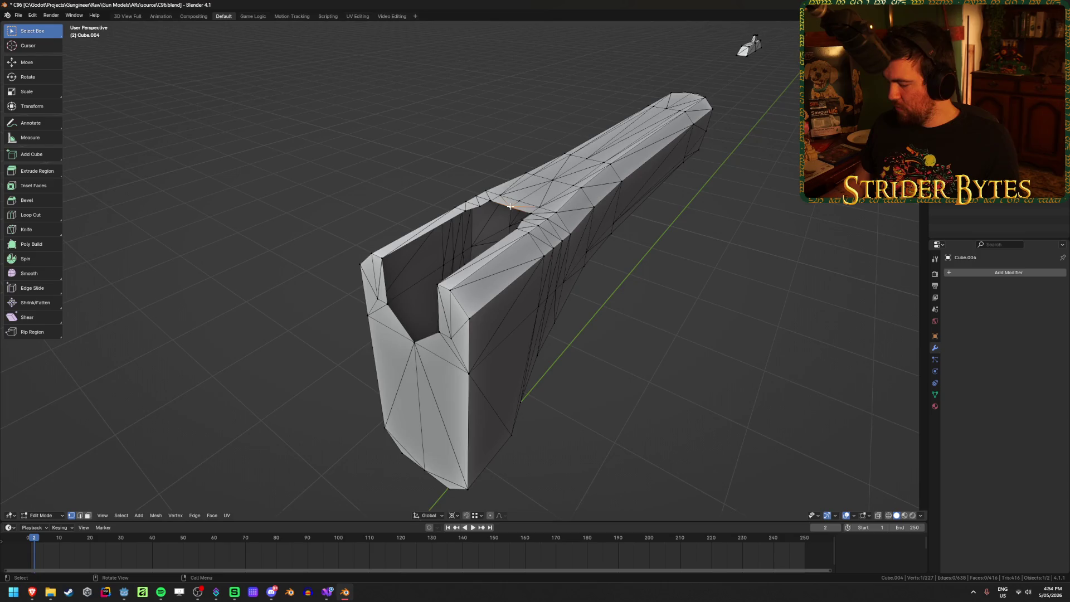
{"action": "mouse_move", "coordinate": [510, 206]}
{"action": "middle_mouse_down"}
{"action": "mouse_move", "coordinate": [304, 201]}
{"action": "mouse_move", "coordinate": [503, 226]}
{"action": "mouse_move", "coordinate": [490, 232]}
{"action": "mouse_move", "coordinate": [518, 225]}
{"action": "mouse_move", "coordinate": [509, 244]}
{"action": "mouse_move", "coordinate": [552, 243]}
{"action": "mouse_move", "coordinate": [512, 230]}
{"action": "middle_mouse_up"}
{"action": "key", "text": "alt+h"}
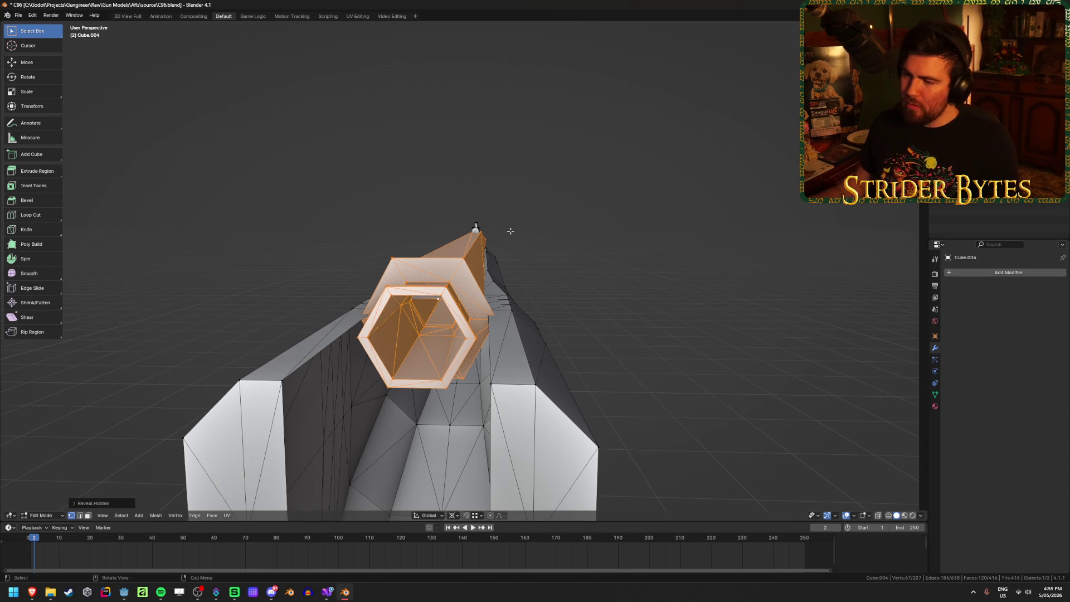
{"action": "mouse_move", "coordinate": [548, 267]}
{"action": "middle_mouse_down"}
{"action": "mouse_move", "coordinate": [556, 286]}
{"action": "mouse_move", "coordinate": [556, 275]}
{"action": "mouse_move", "coordinate": [610, 258]}
{"action": "mouse_move", "coordinate": [594, 267]}
{"action": "middle_mouse_up"}
Hide the two remaining lower gun parts so only the barrel piece stays visible
{"action": "key", "text": "Tab"}
{"action": "left_click", "coordinate": [678, 310]}
{"action": "mouse_move", "coordinate": [678, 310]}
{"action": "middle_mouse_down"}
{"action": "mouse_move", "coordinate": [633, 324]}
{"action": "mouse_move", "coordinate": [517, 316]}
{"action": "mouse_move", "coordinate": [565, 307]}
{"action": "mouse_move", "coordinate": [528, 329]}
{"action": "mouse_move", "coordinate": [379, 364]}
{"action": "mouse_move", "coordinate": [426, 342]}
{"action": "middle_mouse_up"}
{"action": "left_click", "coordinate": [560, 311]}
{"action": "key", "text": "h"}
{"action": "left_click", "coordinate": [528, 329]}
{"action": "key", "text": "h"}
{"action": "scroll", "coordinate": [550, 350], "scroll_direction": "up", "scroll_amount": 3}
Edit Cube.004's mesh and select a single vertex near the muzzle
{"action": "left_click", "coordinate": [594, 360]}
{"action": "key", "text": "Tab"}
{"action": "mouse_move", "coordinate": [594, 359]}
{"action": "middle_mouse_down"}
{"action": "mouse_move", "coordinate": [613, 366]}
{"action": "mouse_move", "coordinate": [591, 390]}
{"action": "middle_mouse_up"}
{"action": "left_click", "coordinate": [544, 440]}
{"action": "mouse_move", "coordinate": [544, 439]}
{"action": "middle_mouse_down"}
{"action": "mouse_move", "coordinate": [558, 451]}
{"action": "mouse_move", "coordinate": [635, 282]}
{"action": "middle_mouse_up"}
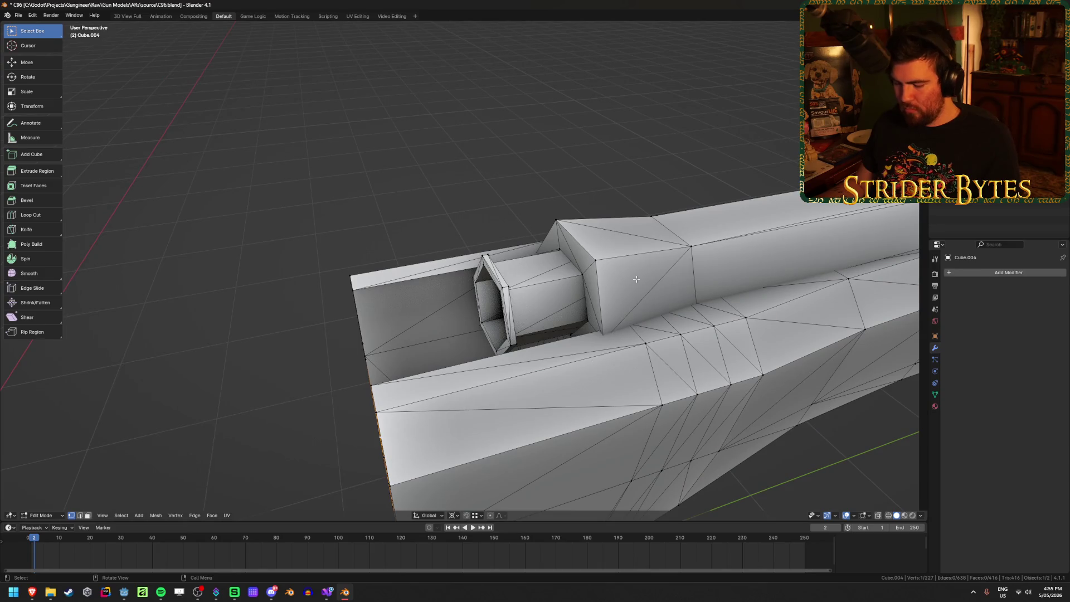
Hide the barrel tube and extrude a vertex along Y into the exposed channel
{"action": "key", "text": "l"}
{"action": "key", "text": "h"}
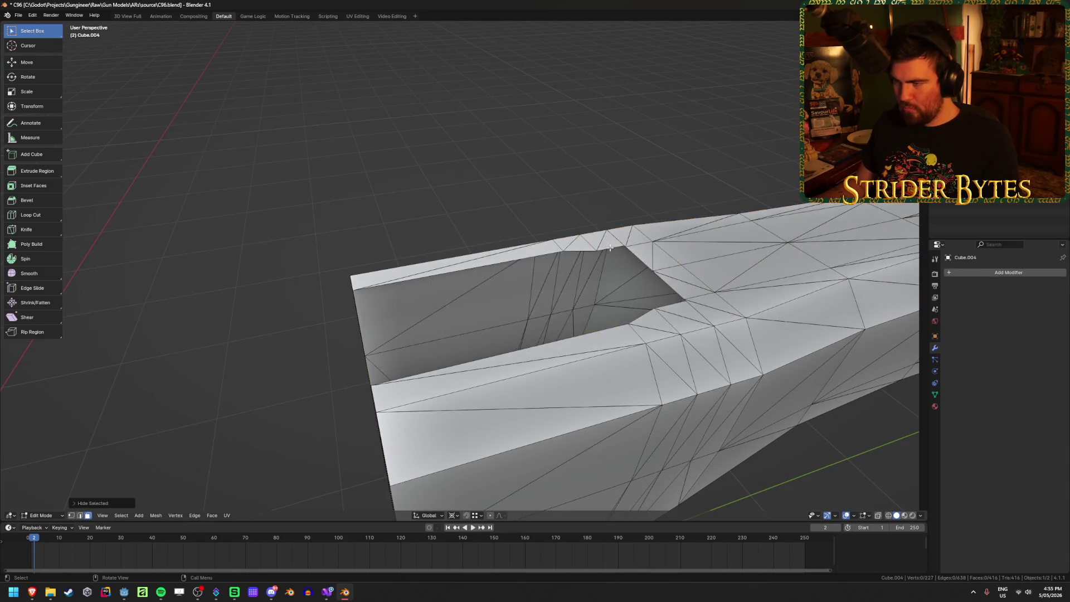
{"action": "middle_click_drag", "start_coordinate": [599, 243], "coordinate": [430, 341]}
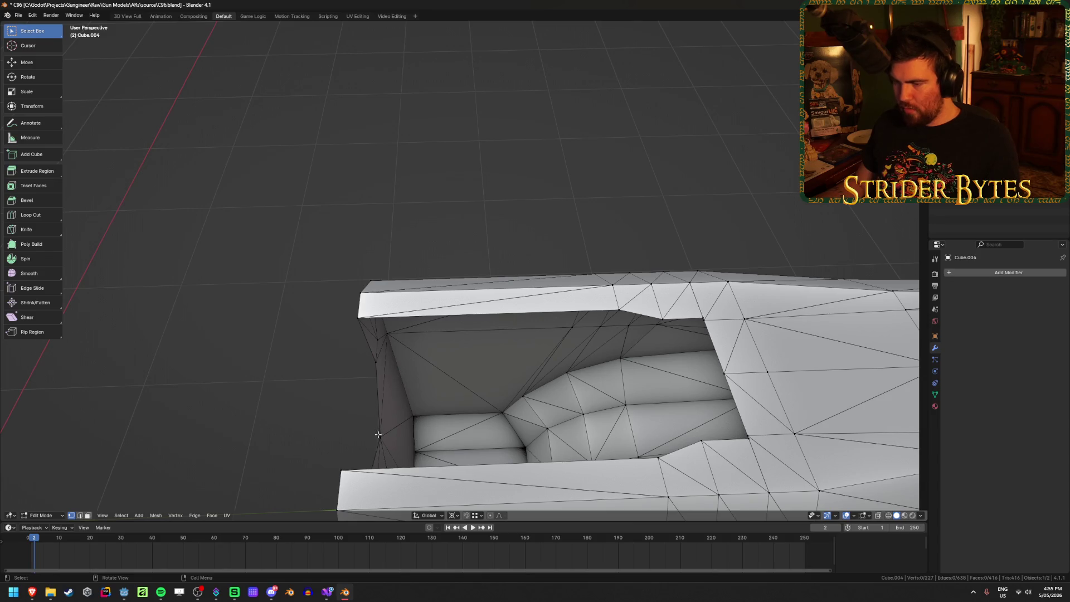
{"action": "key", "text": "e"}
{"action": "key", "text": "y"}
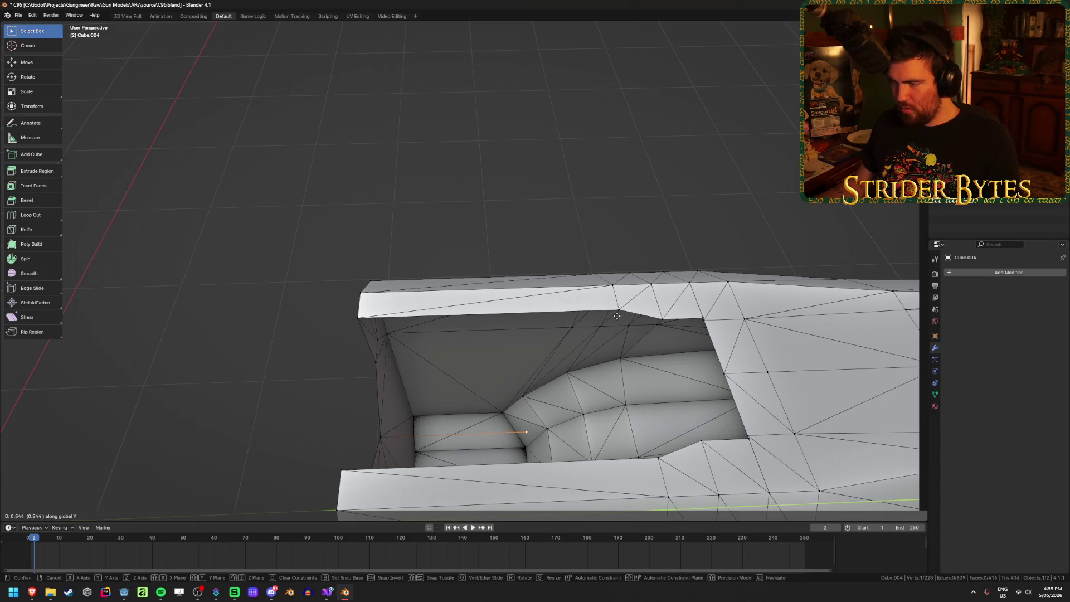
{"action": "left_click", "coordinate": [620, 308]}
Move a corner vertex of the channel along the Y axis
{"action": "mouse_move", "coordinate": [478, 375]}
{"action": "middle_mouse_down"}
{"action": "mouse_move", "coordinate": [664, 86]}
{"action": "mouse_move", "coordinate": [513, 205]}
{"action": "mouse_move", "coordinate": [588, 322]}
{"action": "mouse_move", "coordinate": [619, 290]}
{"action": "mouse_move", "coordinate": [662, 357]}
{"action": "middle_mouse_up"}
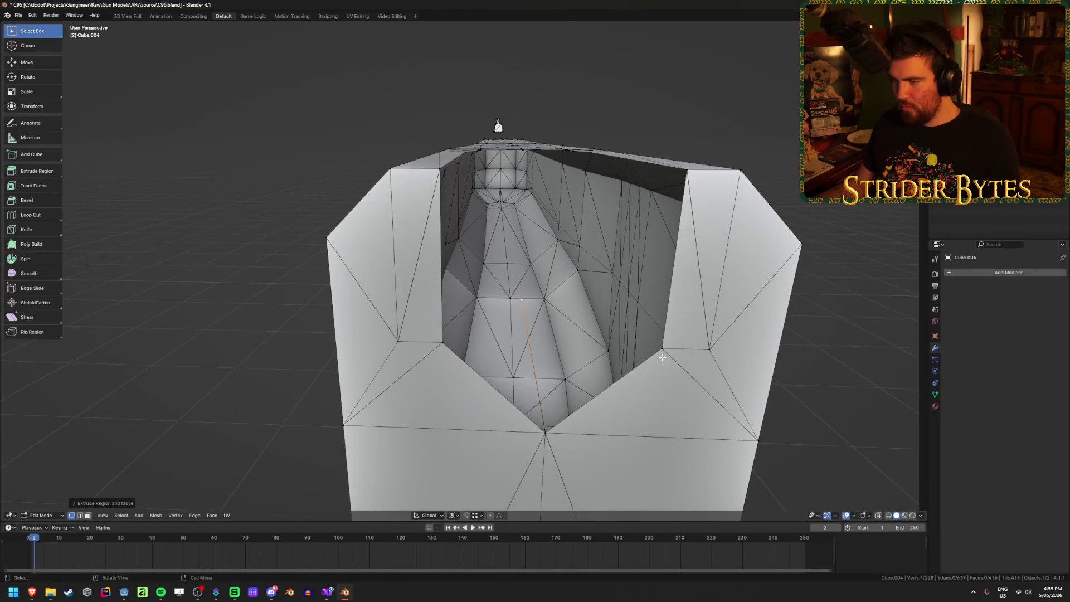
{"action": "left_click", "coordinate": [663, 350]}
{"action": "mouse_move", "coordinate": [440, 345]}
{"action": "middle_mouse_down"}
{"action": "mouse_move", "coordinate": [536, 324]}
{"action": "mouse_move", "coordinate": [558, 296]}
{"action": "middle_mouse_up"}
{"action": "key", "text": "g"}
{"action": "key", "text": "y"}
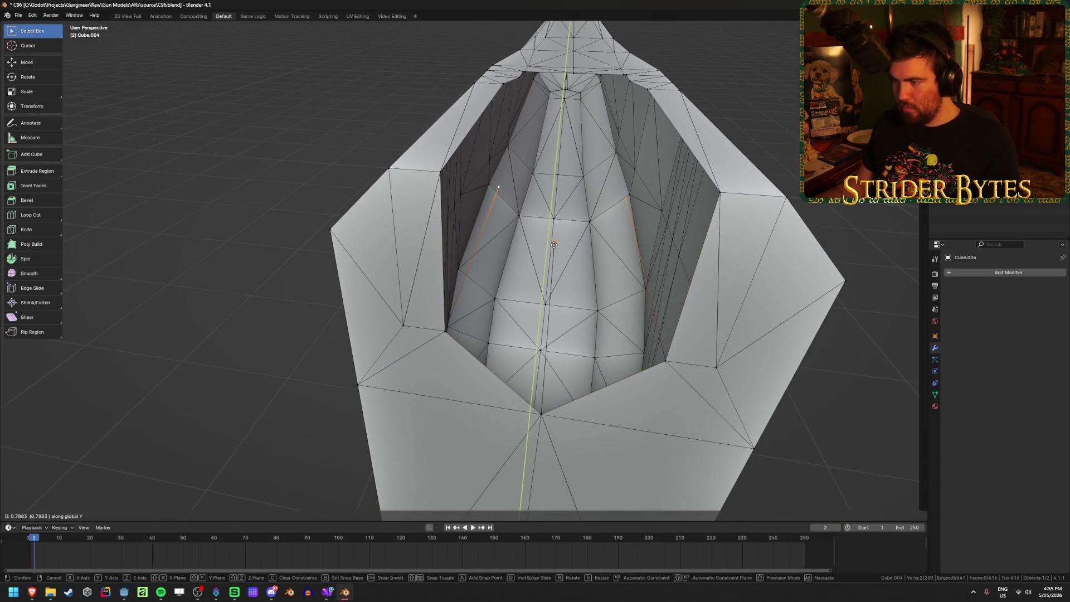
{"action": "left_click", "coordinate": [565, 268]}
Fill the gaps in the barrel channel with new quad faces
{"action": "left_click", "coordinate": [558, 242]}
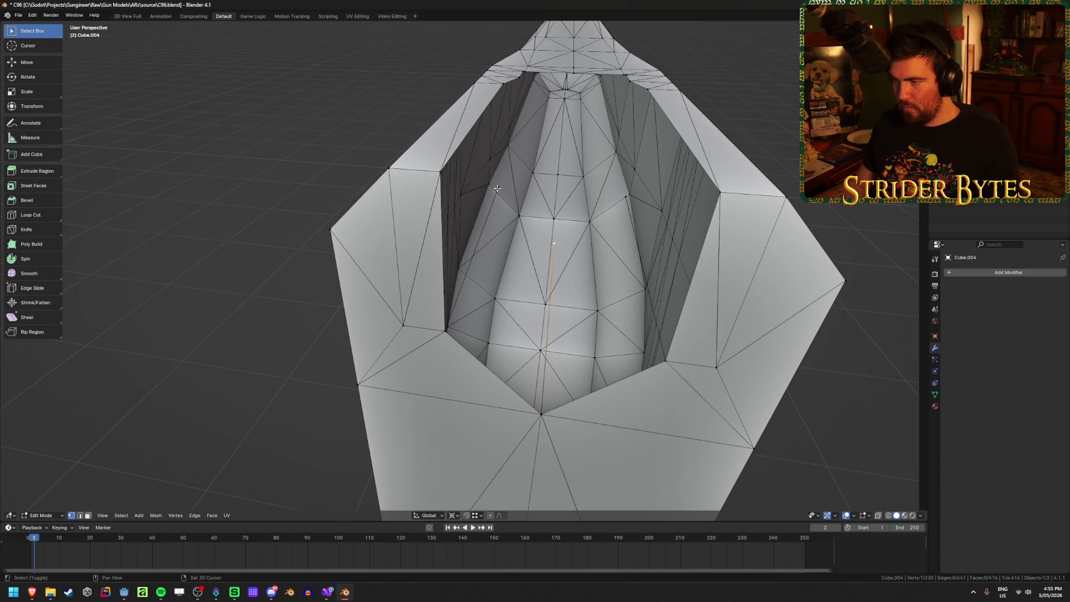
{"action": "left_click", "coordinate": [541, 414]}
{"action": "key", "text": "f"}
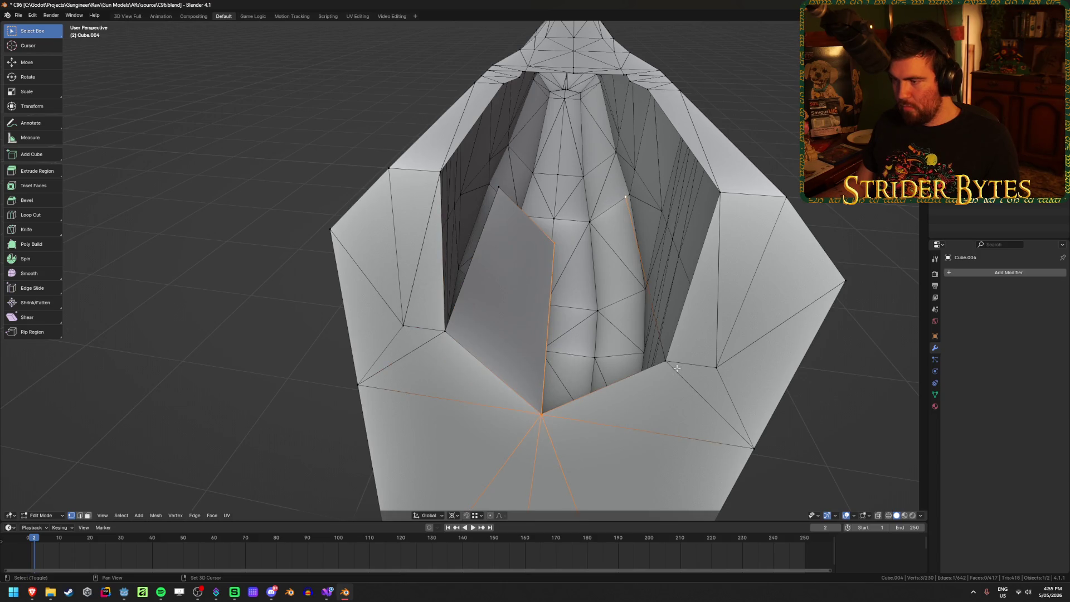
{"action": "key", "text": "f"}
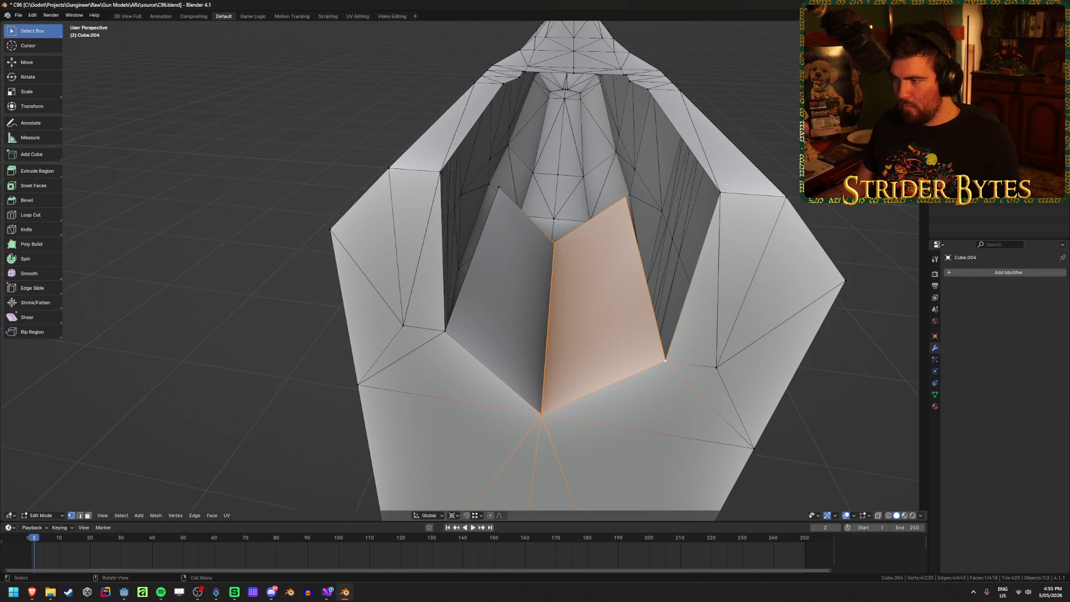
{"action": "left_click", "coordinate": [727, 186]}
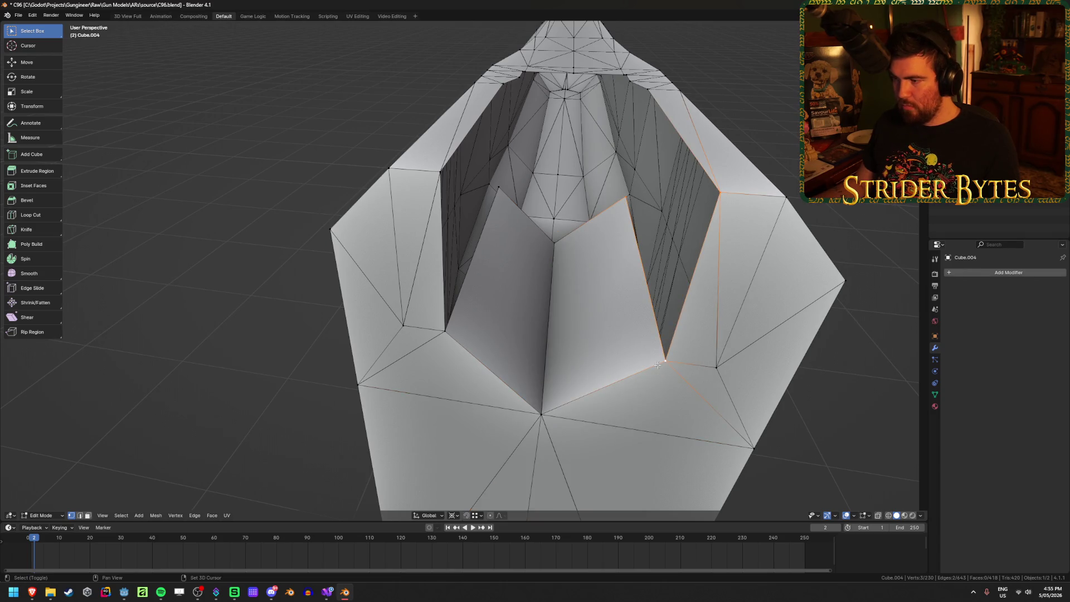
{"action": "mouse_move", "coordinate": [658, 365]}
{"action": "middle_mouse_down"}
{"action": "mouse_move", "coordinate": [598, 115]}
{"action": "mouse_move", "coordinate": [591, 145]}
{"action": "mouse_move", "coordinate": [525, 201]}
{"action": "middle_mouse_up"}
{"action": "key", "text": "f"}
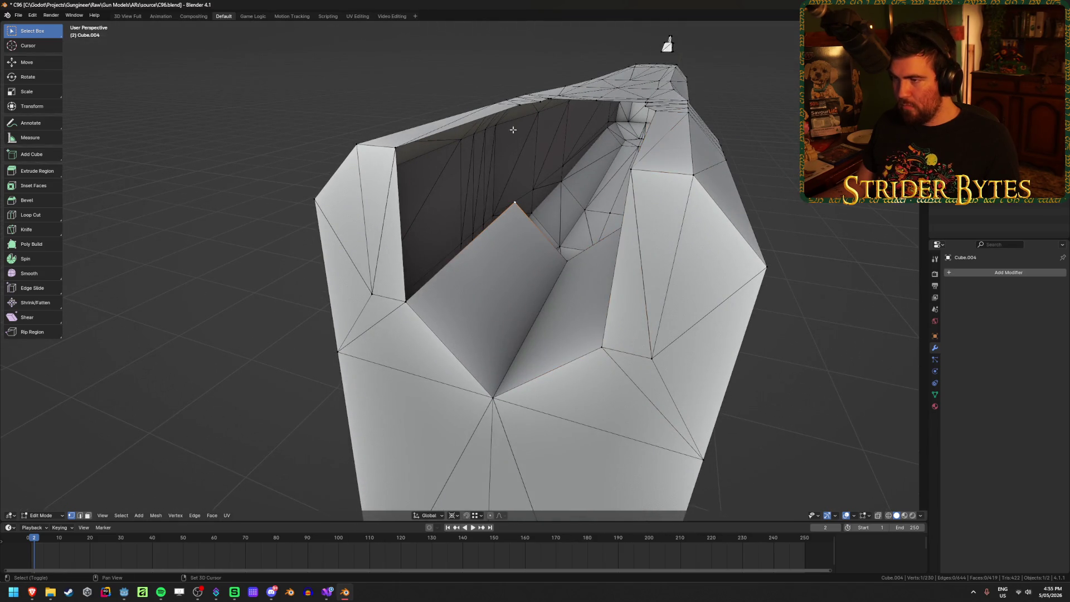
{"action": "left_click", "coordinate": [411, 308], "text": "shift"}
{"action": "key", "text": "f"}
{"action": "middle_click_drag", "start_coordinate": [410, 309], "coordinate": [672, 285]}
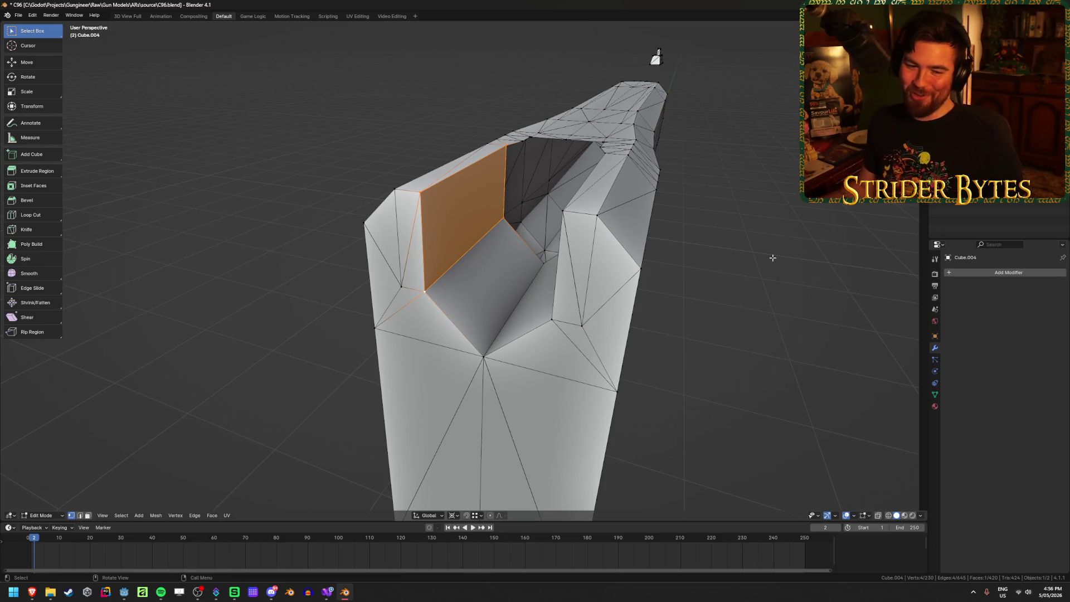
Inspect the filled cavity from the front and select a vertex inside it
{"action": "mouse_move", "coordinate": [629, 164]}
{"action": "middle_mouse_down"}
{"action": "mouse_move", "coordinate": [617, 265]}
{"action": "mouse_move", "coordinate": [580, 278]}
{"action": "mouse_move", "coordinate": [619, 259]}
{"action": "middle_mouse_up"}
{"action": "scroll", "coordinate": [617, 266], "scroll_direction": "up", "scroll_amount": 5}
{"action": "scroll", "coordinate": [618, 266], "scroll_direction": "down", "scroll_amount": 1}
{"action": "left_click", "coordinate": [563, 263]}
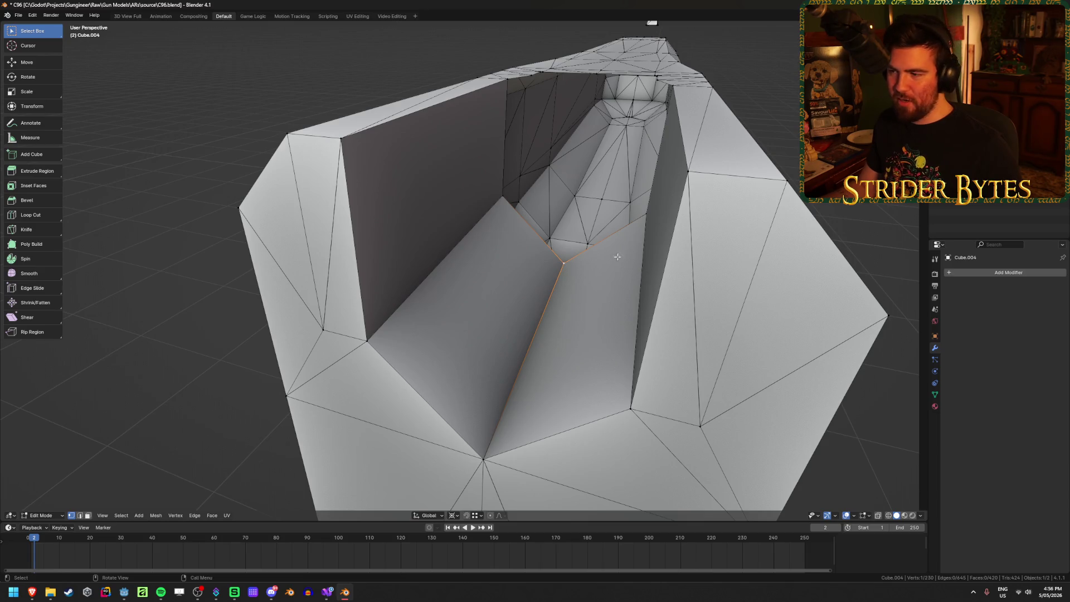
{"action": "middle_click_drag", "start_coordinate": [618, 257], "coordinate": [611, 276]}
{"action": "key", "text": "Tab"}
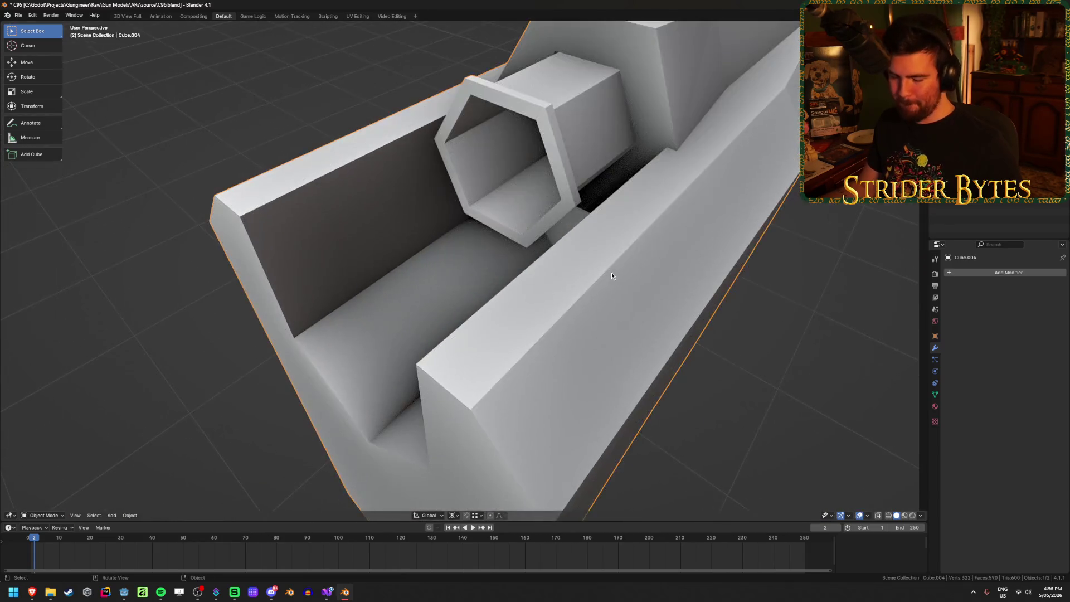
{"action": "key", "text": "F3"}
{"action": "mouse_move", "coordinate": [720, 262]}
{"action": "middle_mouse_down"}
{"action": "mouse_move", "coordinate": [725, 252]}
{"action": "mouse_move", "coordinate": [557, 222]}
{"action": "mouse_move", "coordinate": [602, 204]}
{"action": "mouse_move", "coordinate": [671, 253]}
{"action": "mouse_move", "coordinate": [652, 262]}
{"action": "mouse_move", "coordinate": [661, 267]}
{"action": "mouse_move", "coordinate": [573, 289]}
{"action": "mouse_move", "coordinate": [568, 315]}
{"action": "middle_mouse_up"}
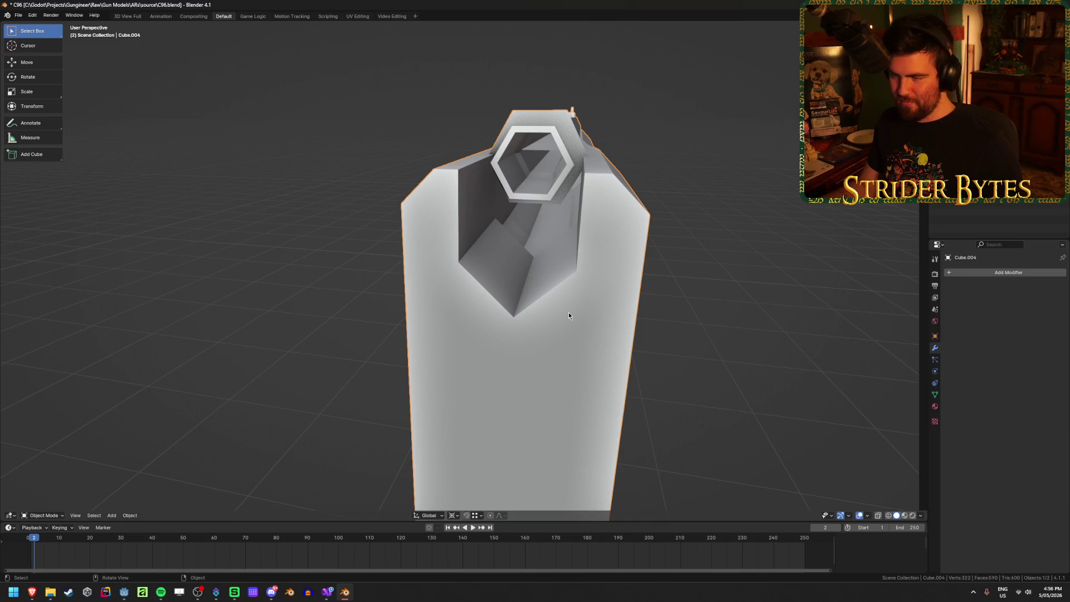
{"action": "key", "text": "Tab"}
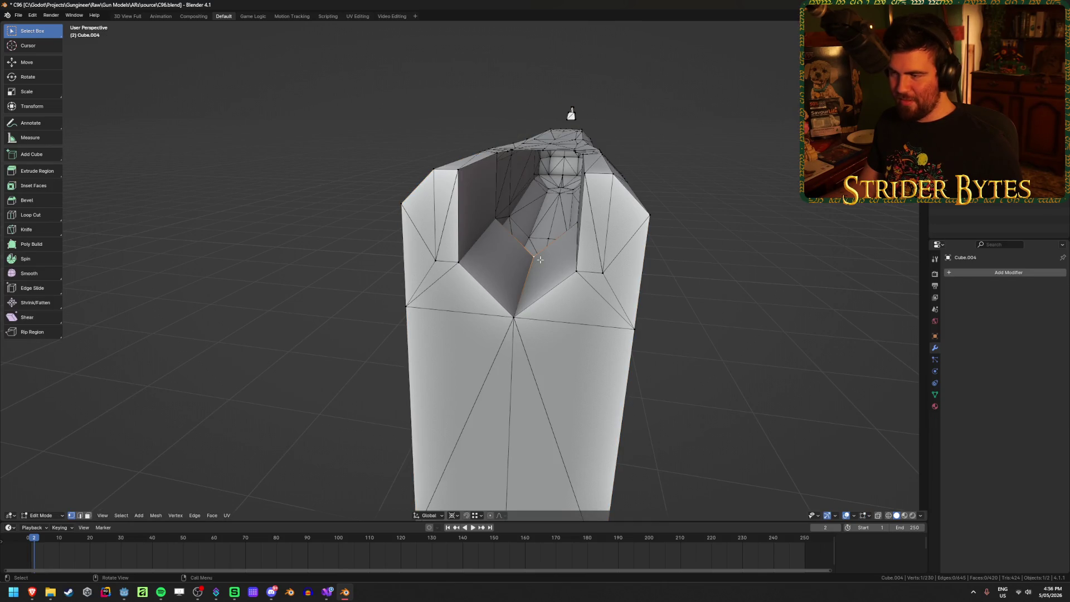
{"action": "middle_click_drag", "start_coordinate": [540, 260], "coordinate": [491, 301]}
{"action": "scroll", "coordinate": [539, 267], "scroll_direction": "up", "scroll_amount": 5}
{"action": "scroll", "coordinate": [539, 267], "scroll_direction": "down", "scroll_amount": 8}
{"action": "scroll", "coordinate": [436, 329], "scroll_direction": "up", "scroll_amount": 2}
{"action": "middle_click_drag", "start_coordinate": [436, 329], "coordinate": [442, 306]}
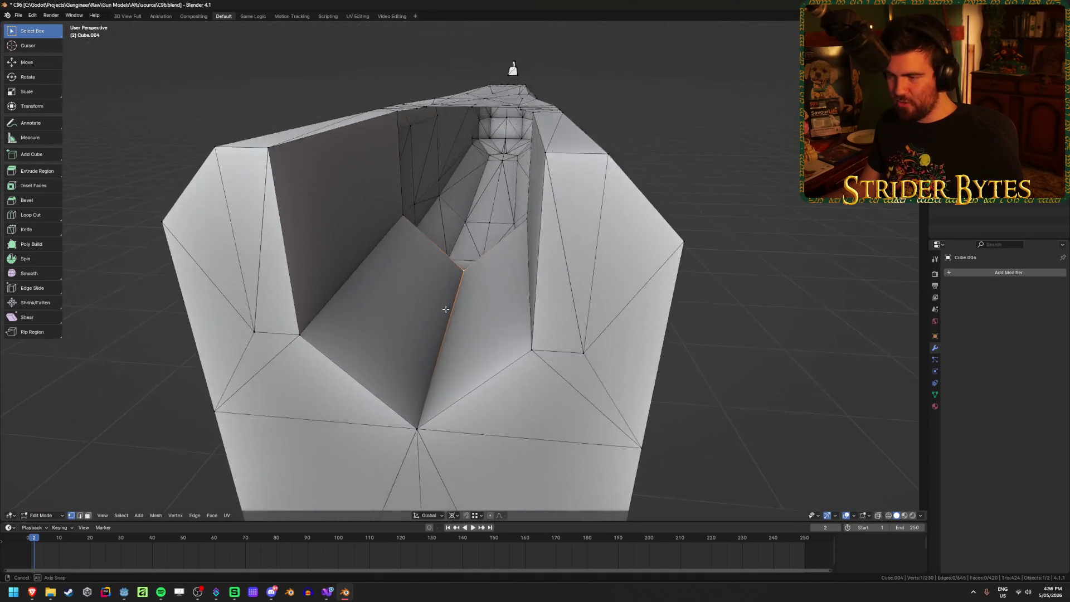
{"action": "scroll", "coordinate": [442, 306], "scroll_direction": "up", "scroll_amount": 3}
{"action": "scroll", "coordinate": [449, 402], "scroll_direction": "down", "scroll_amount": 1}
{"action": "scroll", "coordinate": [431, 342], "scroll_direction": "down", "scroll_amount": 2}
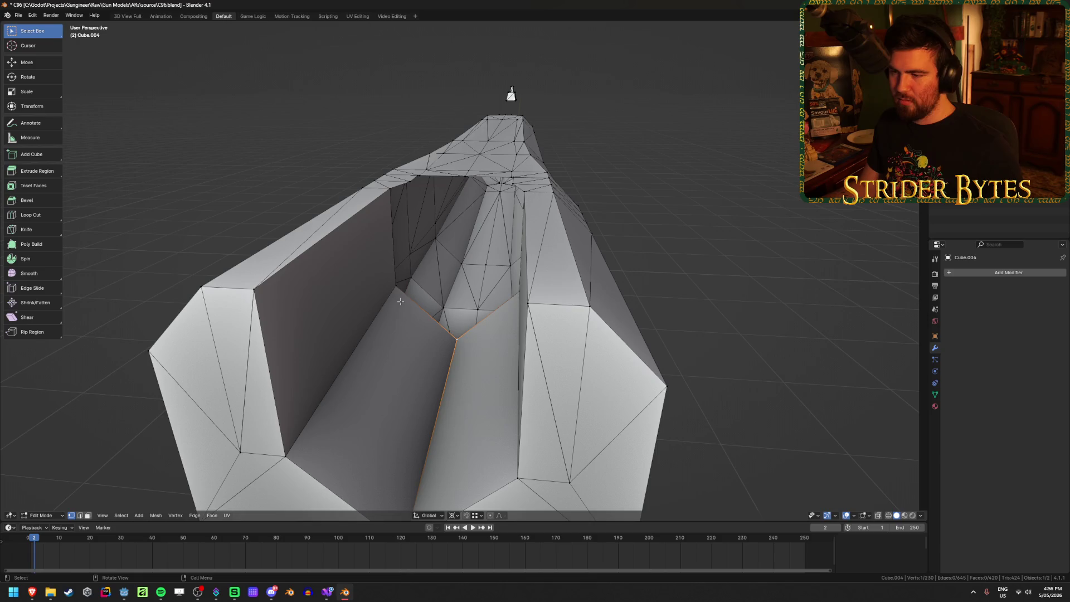
{"action": "key", "text": "Tab"}
{"action": "scroll", "coordinate": [565, 293], "scroll_direction": "up", "scroll_amount": 4}
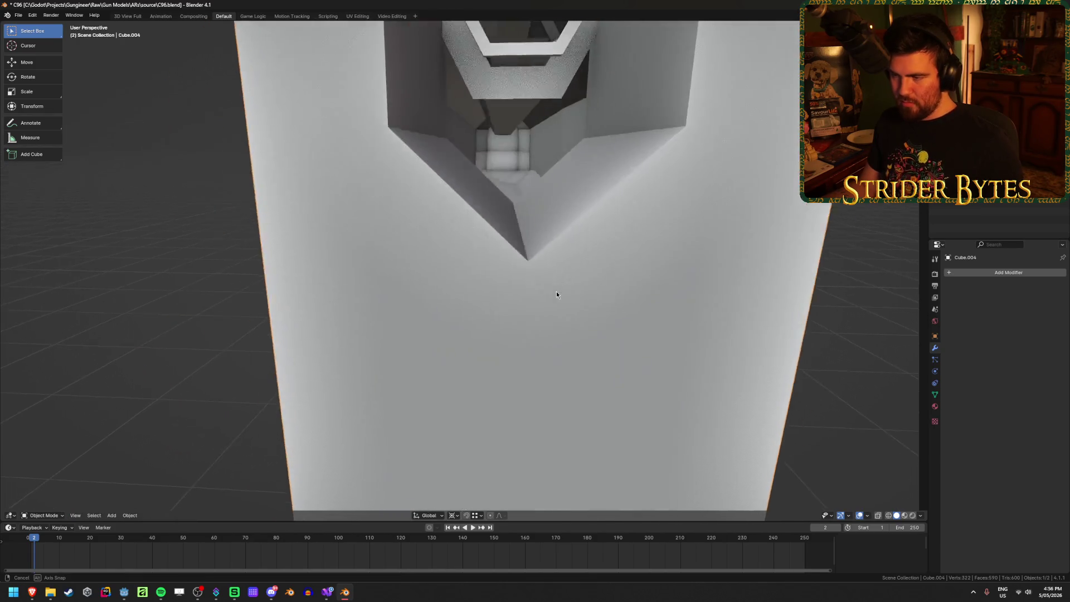
{"action": "scroll", "coordinate": [557, 291], "scroll_direction": "down", "scroll_amount": 5}
{"action": "key", "text": "Tab"}
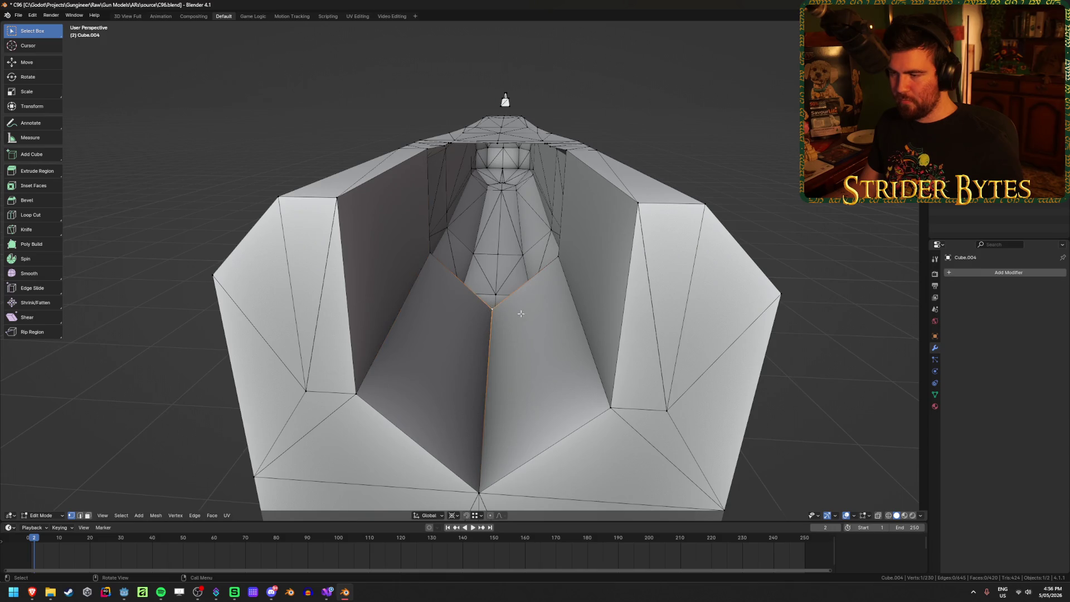
{"action": "key", "text": "Tab"}
{"action": "scroll", "coordinate": [561, 330], "scroll_direction": "down", "scroll_amount": 5}
{"action": "scroll", "coordinate": [574, 310], "scroll_direction": "up", "scroll_amount": 5}
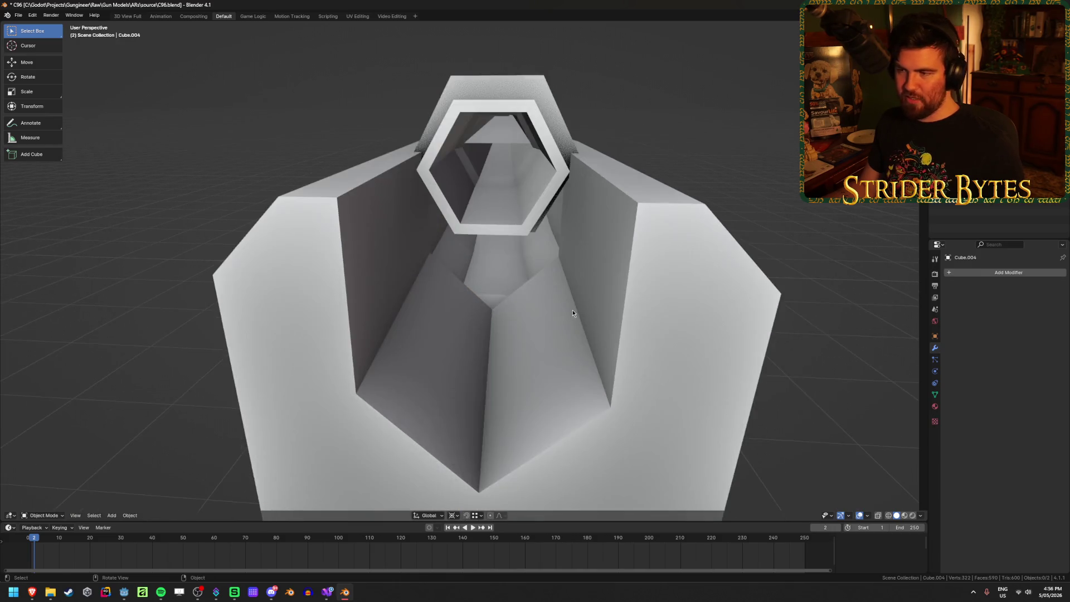
{"action": "mouse_move", "coordinate": [573, 313]}
{"action": "middle_mouse_down"}
{"action": "mouse_move", "coordinate": [468, 318]}
{"action": "mouse_move", "coordinate": [511, 311]}
{"action": "mouse_move", "coordinate": [609, 328]}
{"action": "mouse_move", "coordinate": [655, 287]}
{"action": "mouse_move", "coordinate": [645, 270]}
{"action": "mouse_move", "coordinate": [630, 282]}
{"action": "mouse_move", "coordinate": [644, 279]}
{"action": "middle_mouse_up"}
{"action": "key", "text": "Tab"}
{"action": "scroll", "coordinate": [508, 311], "scroll_direction": "up", "scroll_amount": 6}
{"action": "scroll", "coordinate": [547, 310], "scroll_direction": "down", "scroll_amount": 2}
{"action": "key", "text": "Tab"}
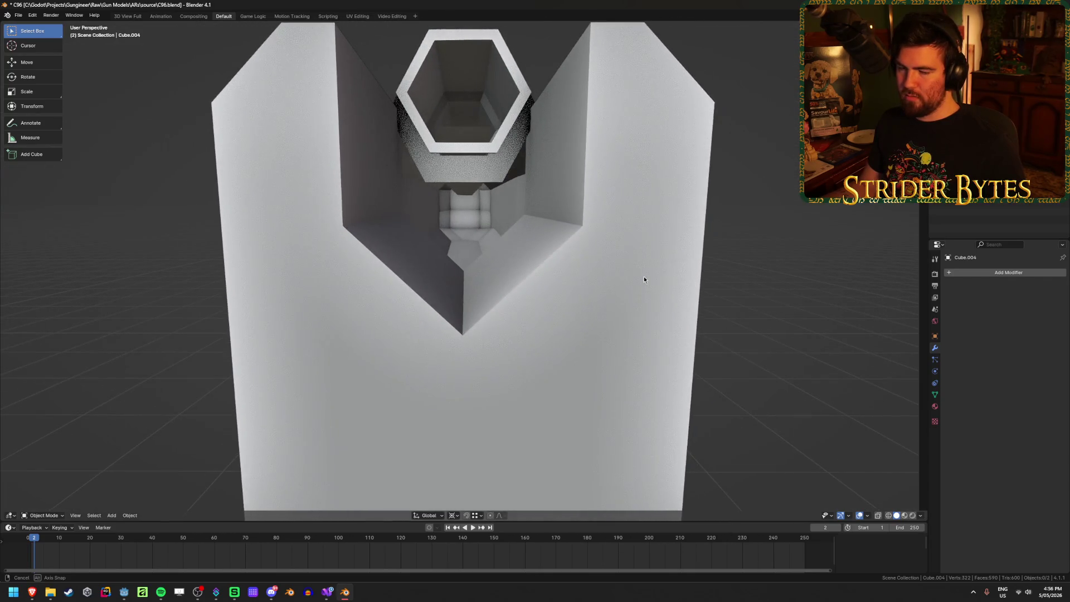
{"action": "scroll", "coordinate": [644, 279], "scroll_direction": "up", "scroll_amount": 2}
{"action": "scroll", "coordinate": [594, 283], "scroll_direction": "down", "scroll_amount": 2}
{"action": "middle_click_drag", "start_coordinate": [506, 299], "coordinate": [484, 306]}
{"action": "key", "text": "Tab"}
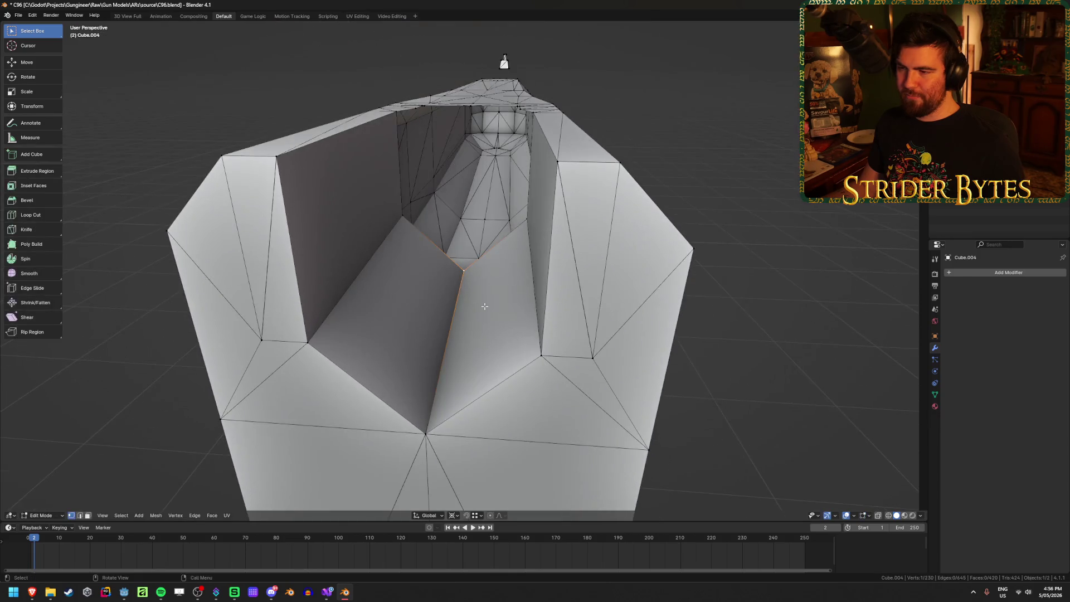
{"action": "key", "text": "g"}
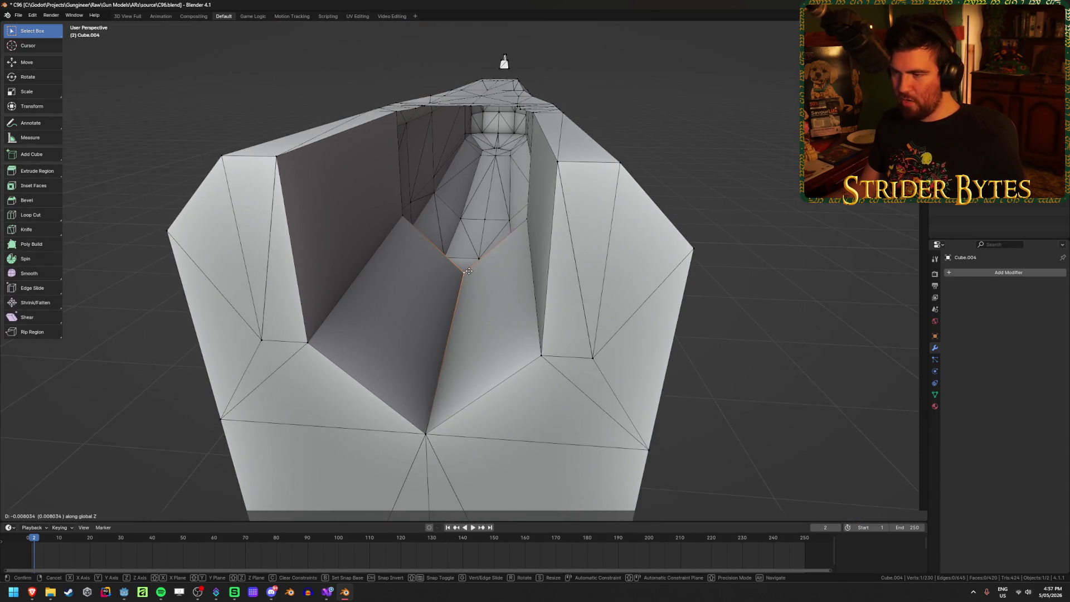
{"action": "right_click", "coordinate": [468, 213]}
{"action": "middle_click_drag", "start_coordinate": [482, 297], "coordinate": [486, 286]}
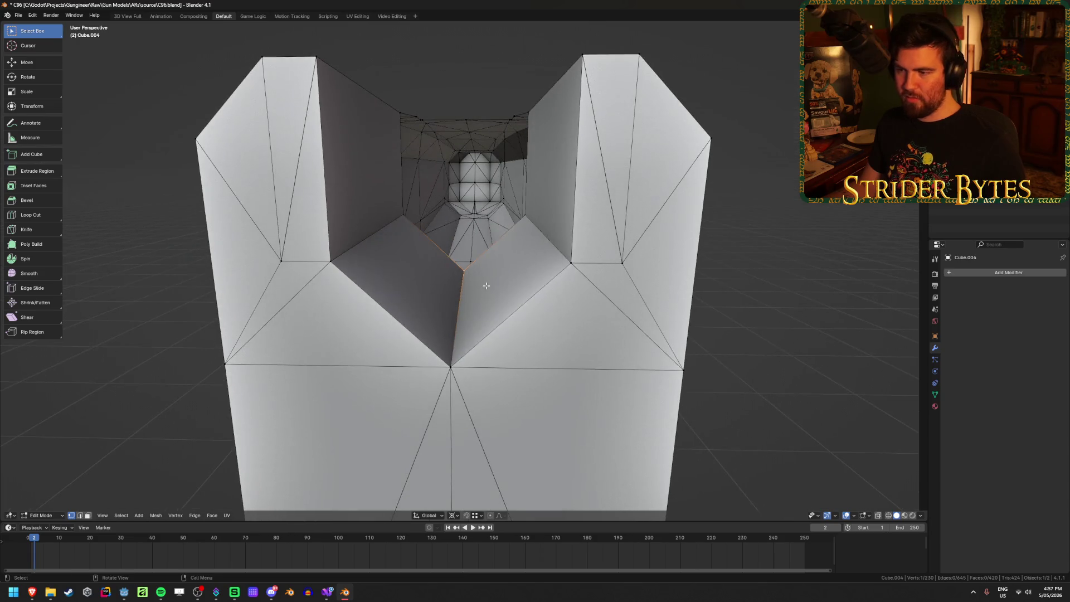
{"action": "key", "text": "g"}
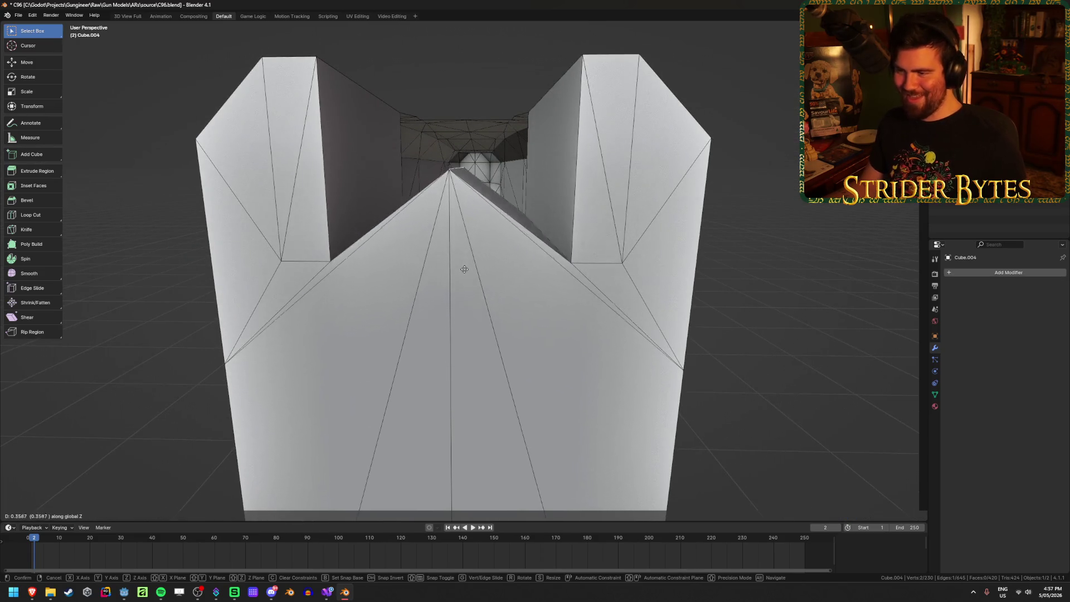
{"action": "left_click", "coordinate": [512, 298]}
{"action": "key", "text": "ctrl+z"}
{"action": "key", "text": "ctrl+z"}
{"action": "key", "text": "ctrl+z"}
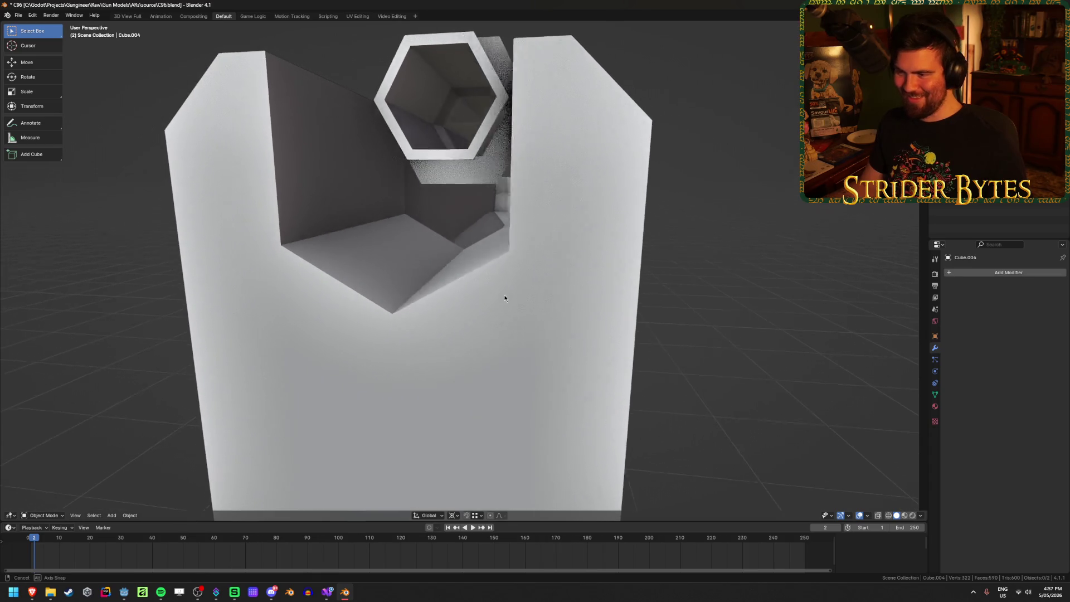
{"action": "key", "text": "ctrl+z"}
{"action": "key", "text": "ctrl+z"}
{"action": "key", "text": "ctrl+z"}
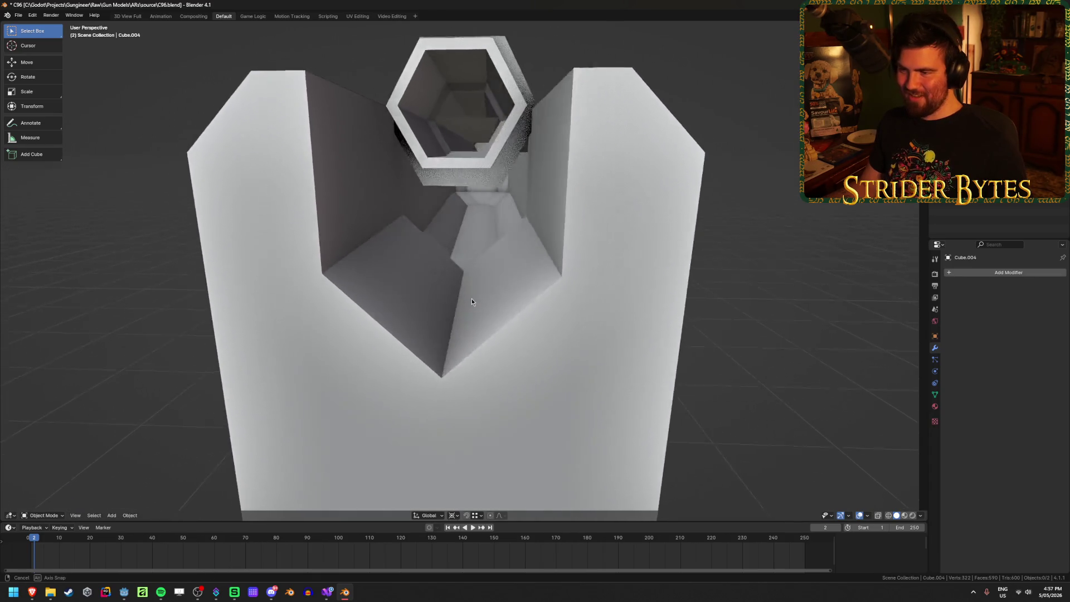
Extrude a vertex up along Z and fill faces to the valley vertex, closing the groove
{"action": "key", "text": "1"}
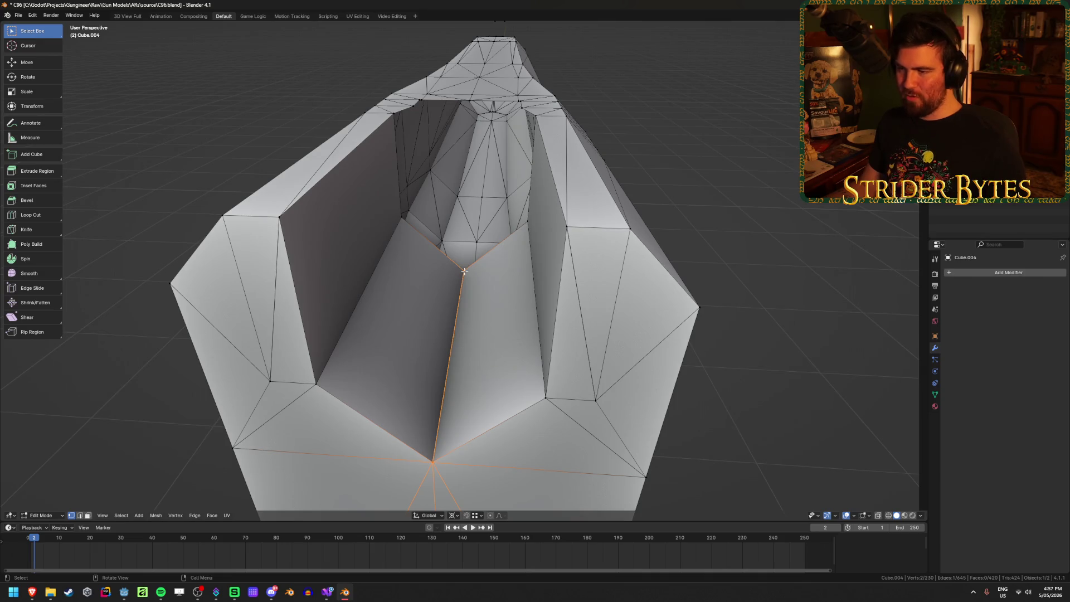
{"action": "key", "text": "e"}
{"action": "key", "text": "z"}
{"action": "left_click", "coordinate": [390, 120]}
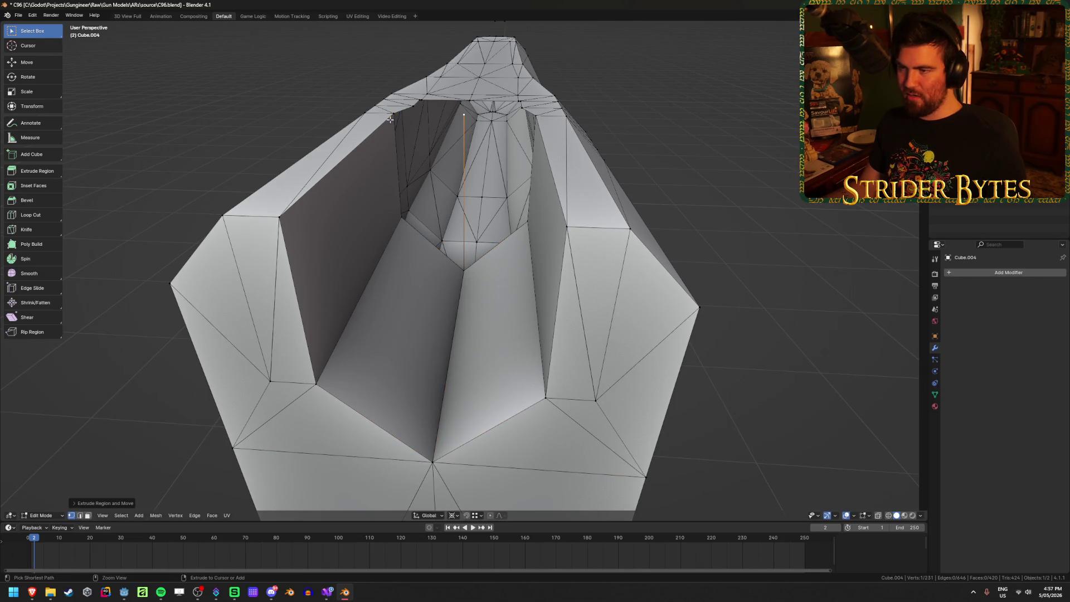
{"action": "left_click", "coordinate": [463, 270], "text": "shift"}
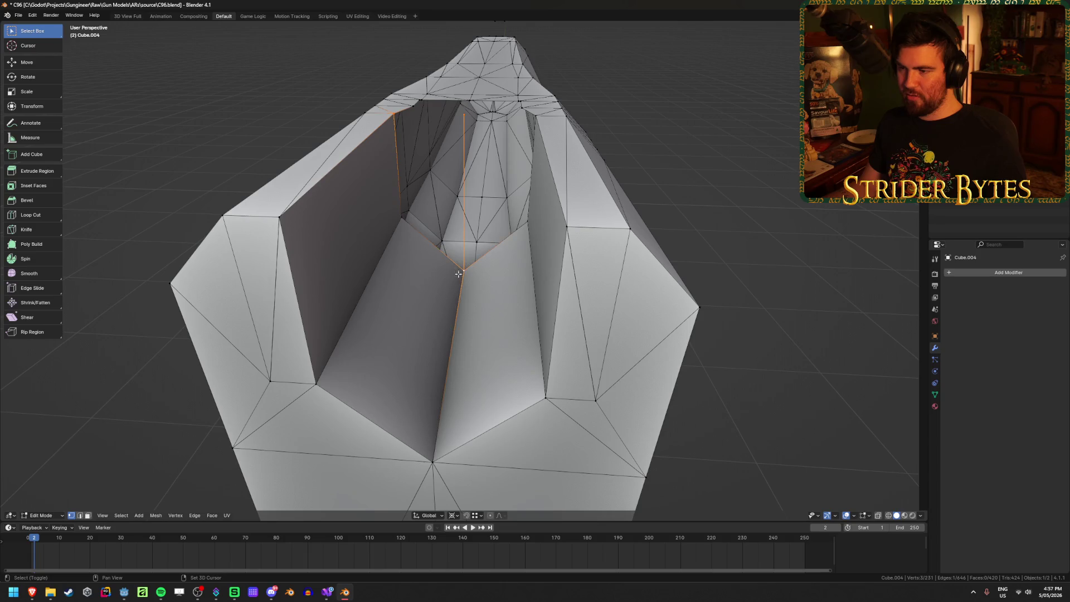
{"action": "key", "text": "f"}
{"action": "left_click", "coordinate": [460, 130]}
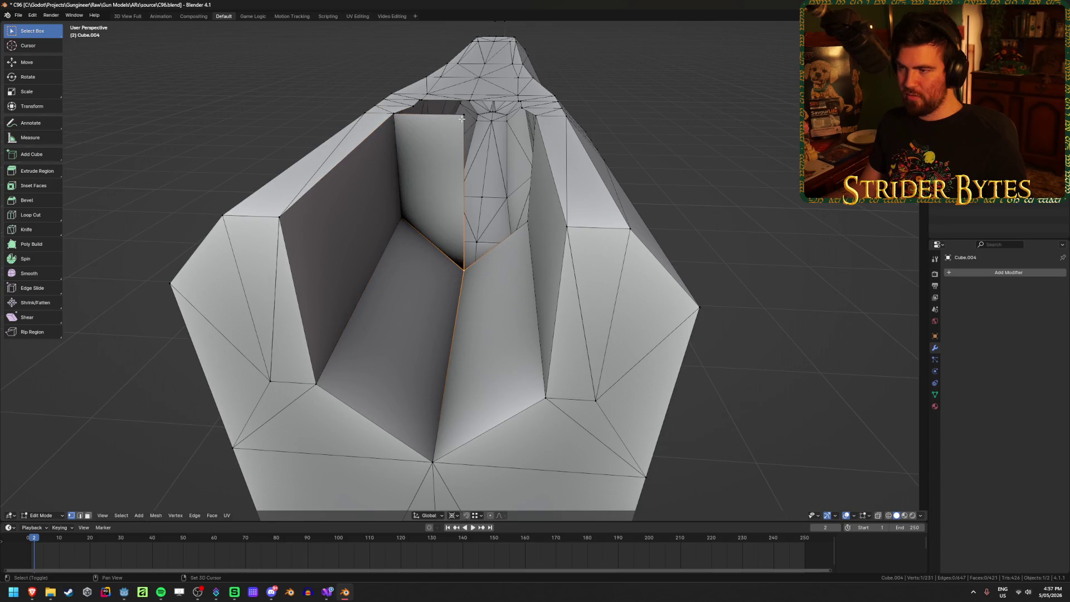
{"action": "key", "text": "f"}
Lower the new face's corner vertex along Z
{"action": "key", "text": "Tab"}
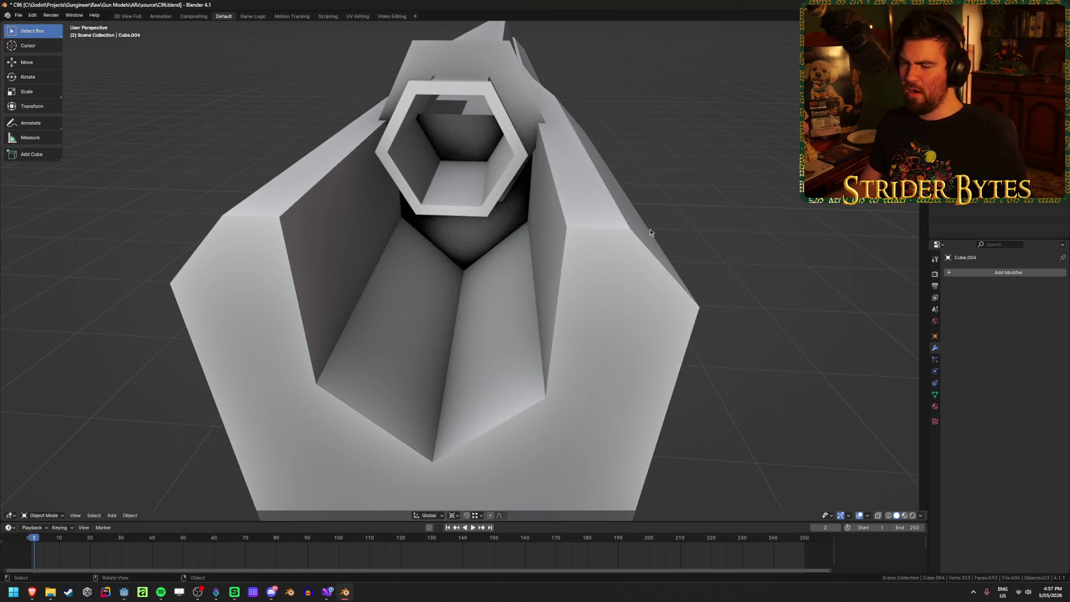
{"action": "mouse_move", "coordinate": [667, 205]}
{"action": "middle_mouse_down"}
{"action": "mouse_move", "coordinate": [691, 202]}
{"action": "mouse_move", "coordinate": [581, 181]}
{"action": "middle_mouse_up"}
{"action": "key", "text": "Tab"}
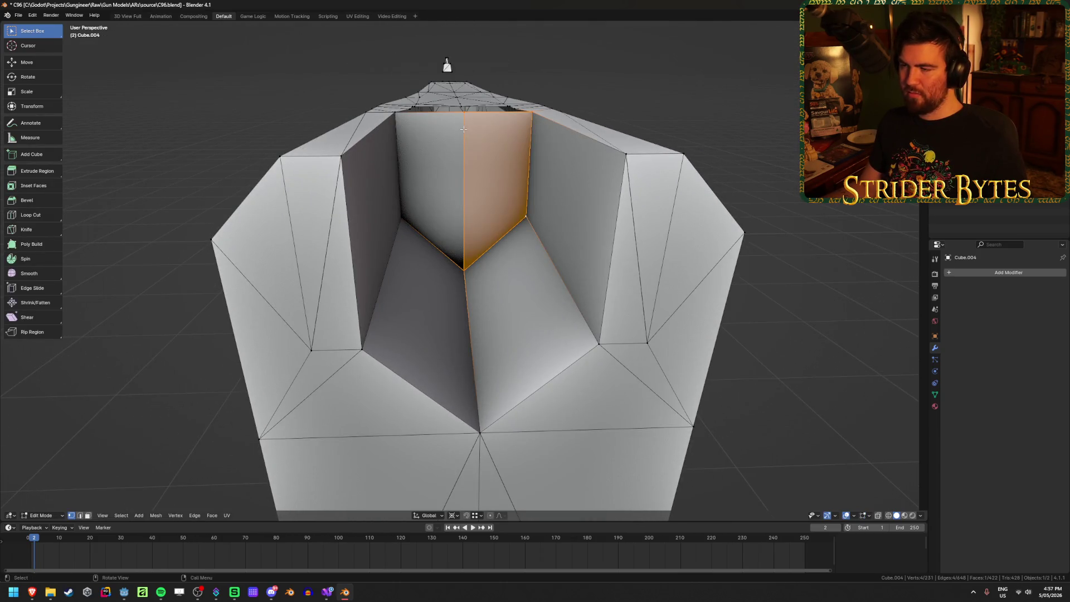
{"action": "left_click", "coordinate": [463, 127]}
{"action": "key", "text": "g"}
{"action": "key", "text": "z"}
{"action": "left_click", "coordinate": [580, 165]}
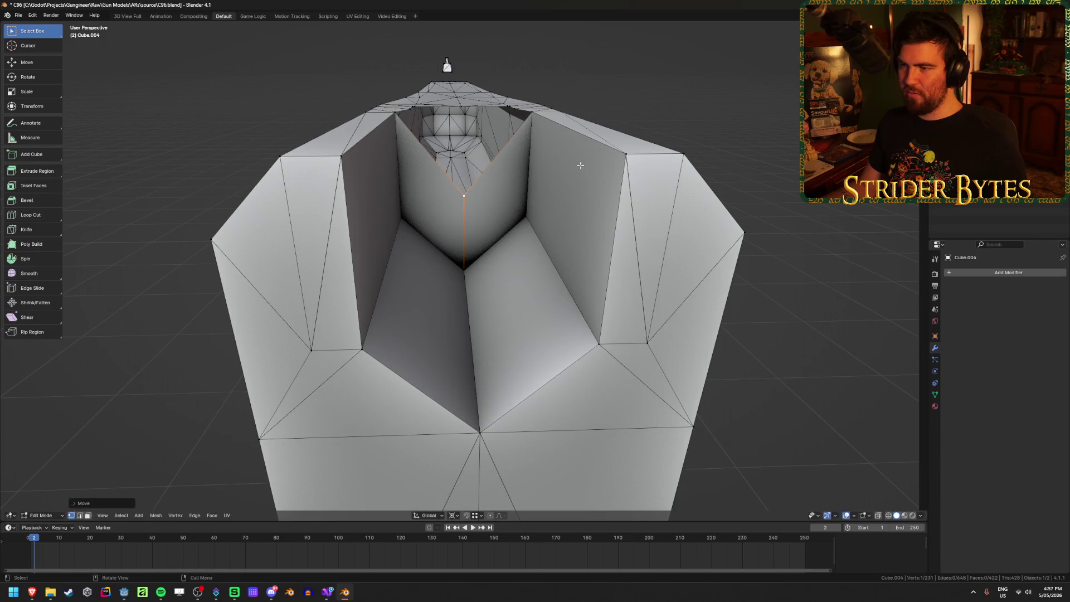
Move the V-notch bottom vertex a further 0.035 along Z
{"action": "key", "text": "Tab"}
{"action": "middle_click_drag", "start_coordinate": [548, 182], "coordinate": [546, 168]}
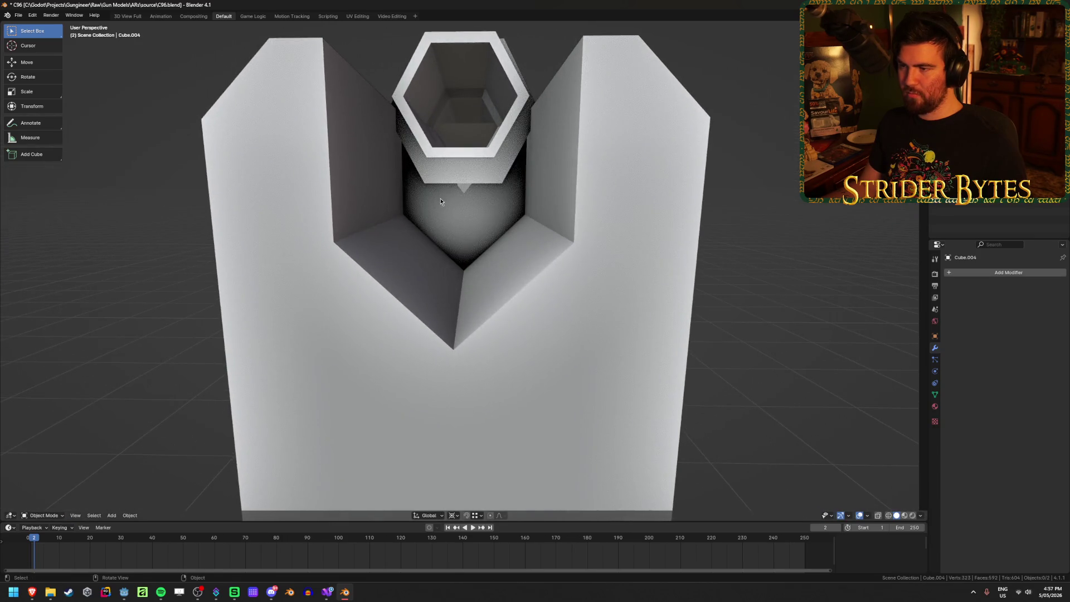
{"action": "key", "text": "Tab"}
{"action": "scroll", "coordinate": [461, 191], "scroll_direction": "up", "scroll_amount": 5}
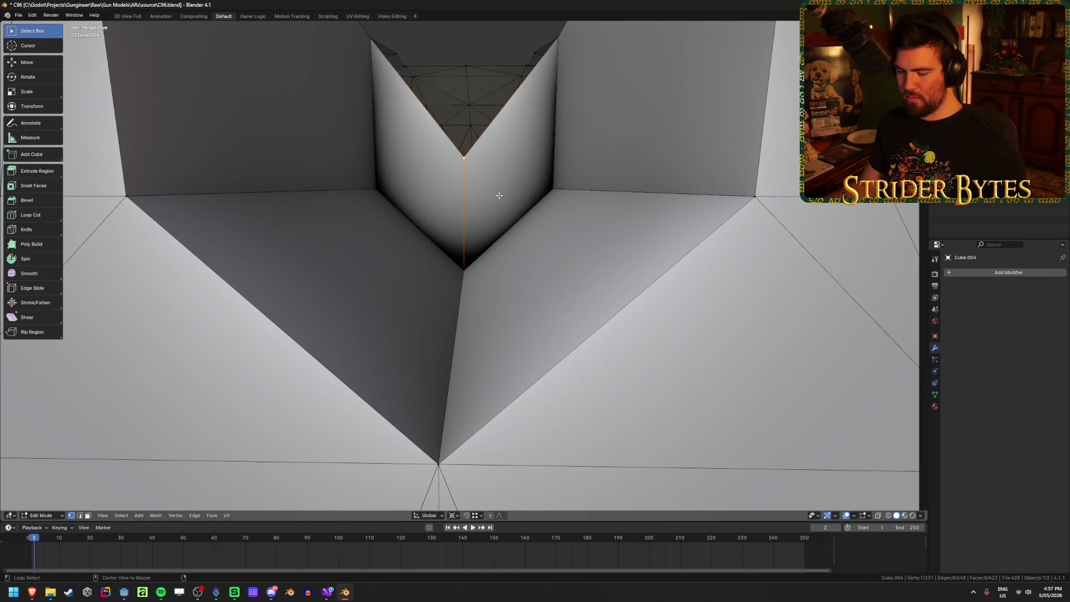
{"action": "middle_click_drag", "start_coordinate": [461, 192], "coordinate": [488, 185]}
{"action": "key", "text": "g"}
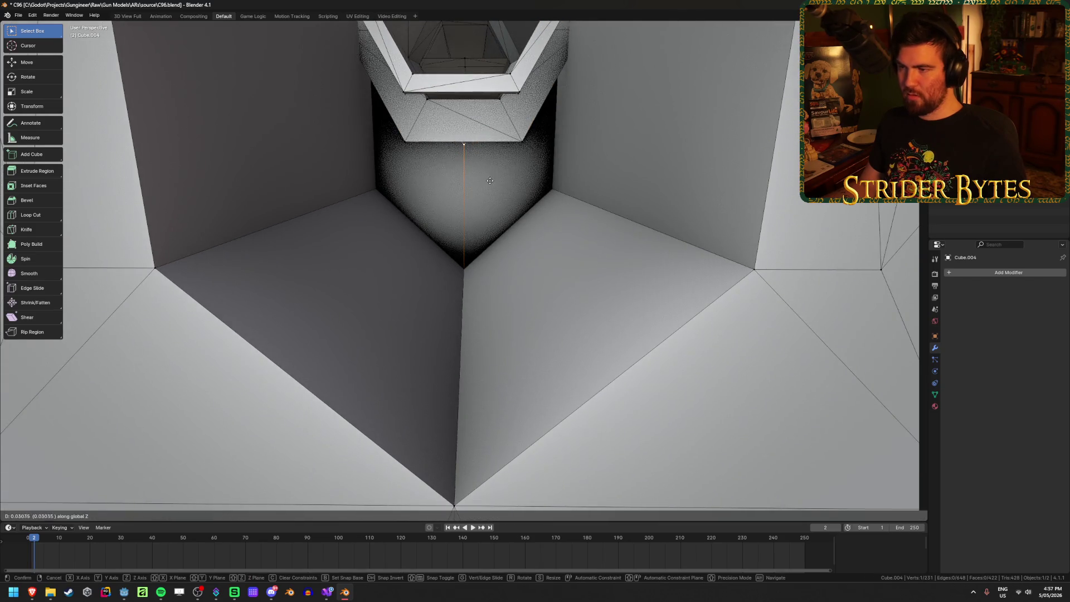
{"action": "left_click", "coordinate": [489, 178]}
{"action": "scroll", "coordinate": [488, 193], "scroll_direction": "down", "scroll_amount": 4}
{"action": "scroll", "coordinate": [487, 197], "scroll_direction": "down", "scroll_amount": 5}
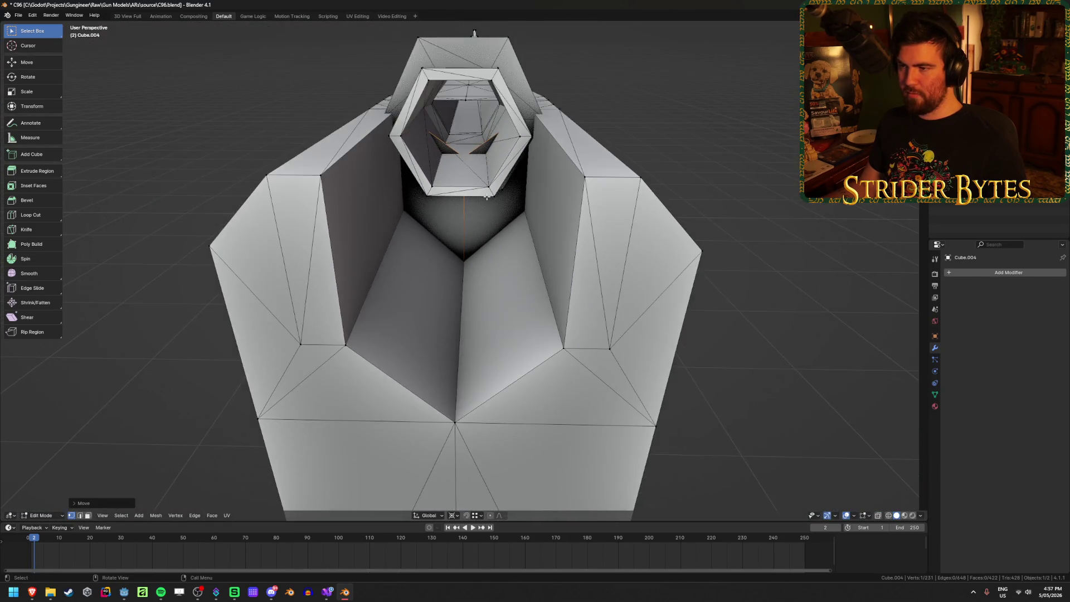
Check hidden geometry in X-ray, then return to Object Mode and select Cube.004
{"action": "key", "text": "alt+z"}
{"action": "key", "text": "alt+z"}
{"action": "key", "text": "alt+z"}
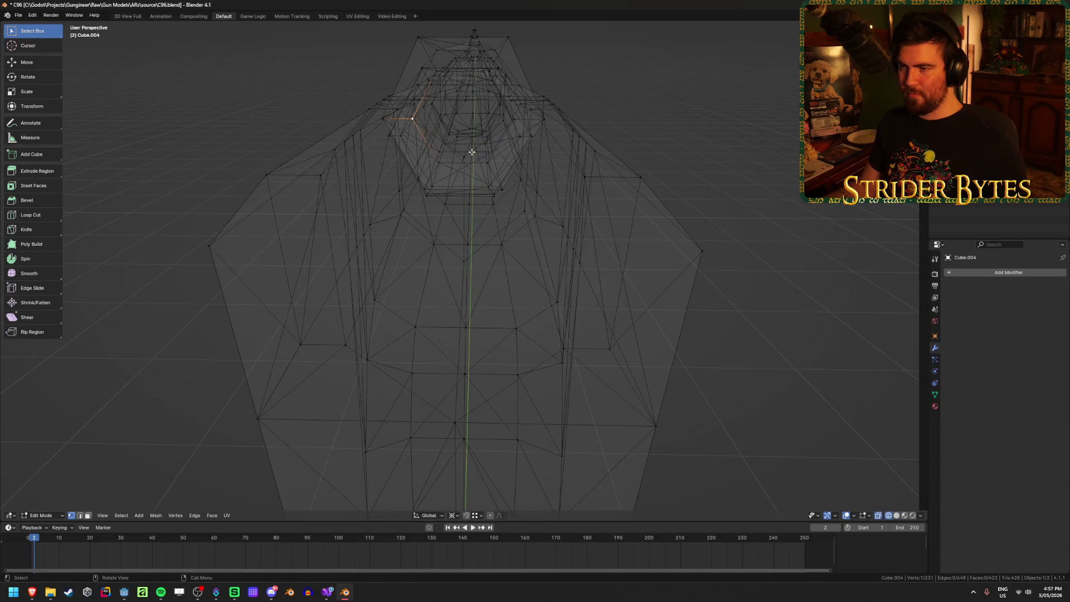
{"action": "scroll", "coordinate": [483, 157], "scroll_direction": "up", "scroll_amount": 4}
{"action": "key", "text": "alt+z"}
{"action": "key", "text": "Tab"}
{"action": "scroll", "coordinate": [483, 154], "scroll_direction": "down", "scroll_amount": 4}
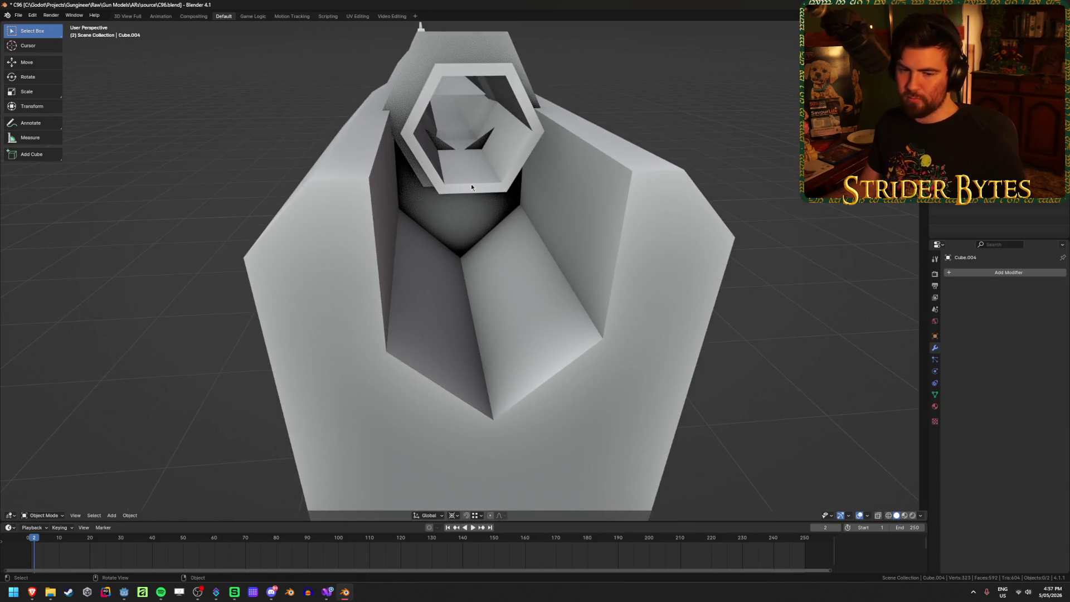
{"action": "middle_click_drag", "start_coordinate": [470, 182], "coordinate": [459, 230]}
{"action": "scroll", "coordinate": [459, 230], "scroll_direction": "up", "scroll_amount": 6}
{"action": "scroll", "coordinate": [460, 231], "scroll_direction": "down", "scroll_amount": 2}
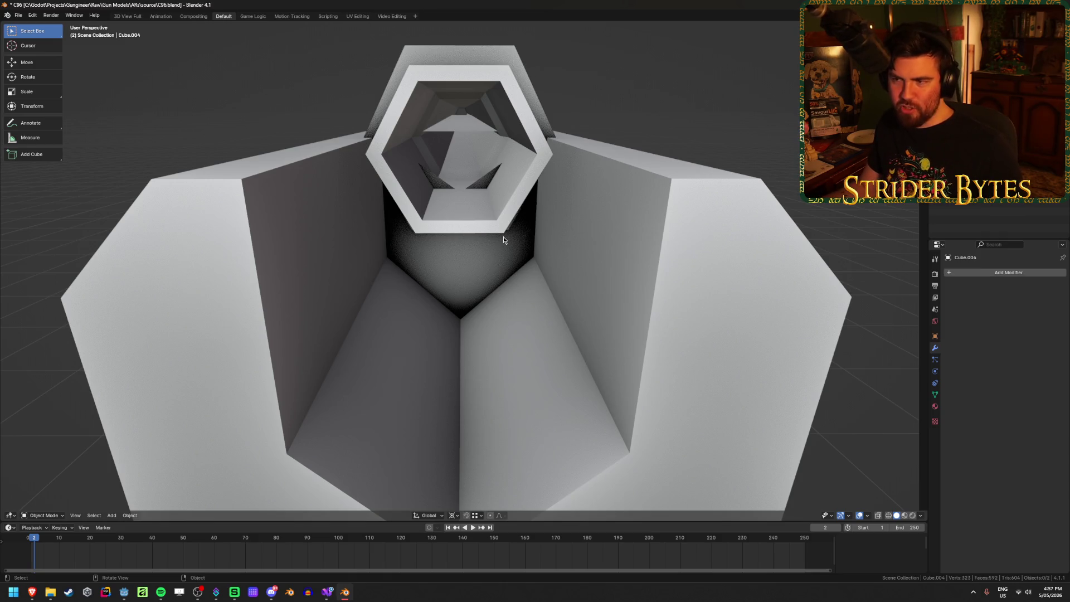
{"action": "left_click", "coordinate": [521, 201]}
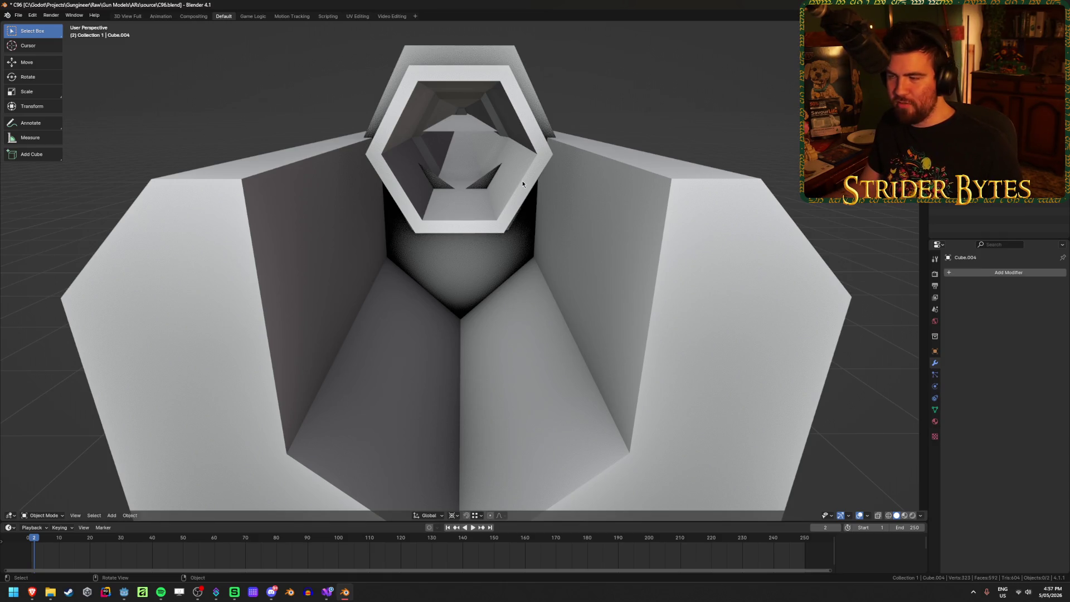
Select the hexagonal muzzle tube of Cube.004 with L and hide it
{"action": "key", "text": "KP_Decimal"}
{"action": "key", "text": "Tab"}
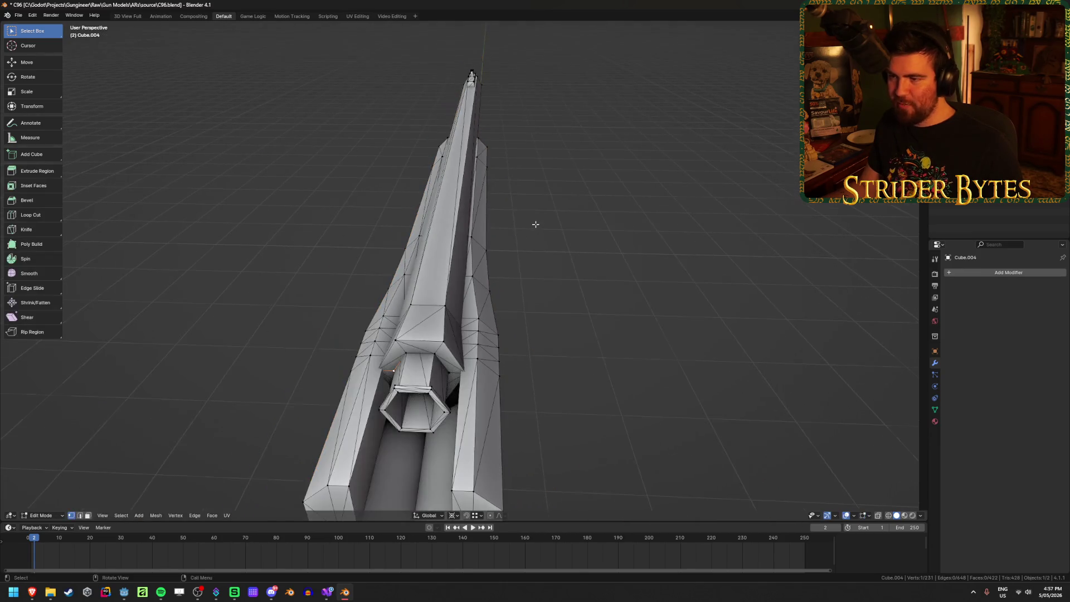
{"action": "left_click", "coordinate": [539, 208]}
{"action": "scroll", "coordinate": [490, 258], "scroll_direction": "up", "scroll_amount": 3}
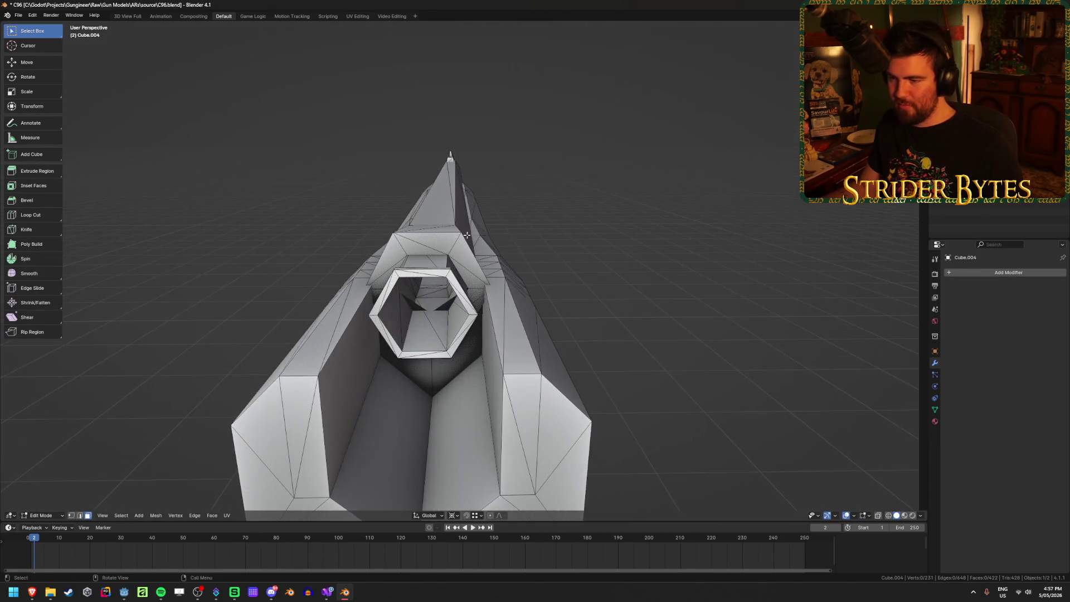
{"action": "key", "text": "l"}
{"action": "key", "text": "h"}
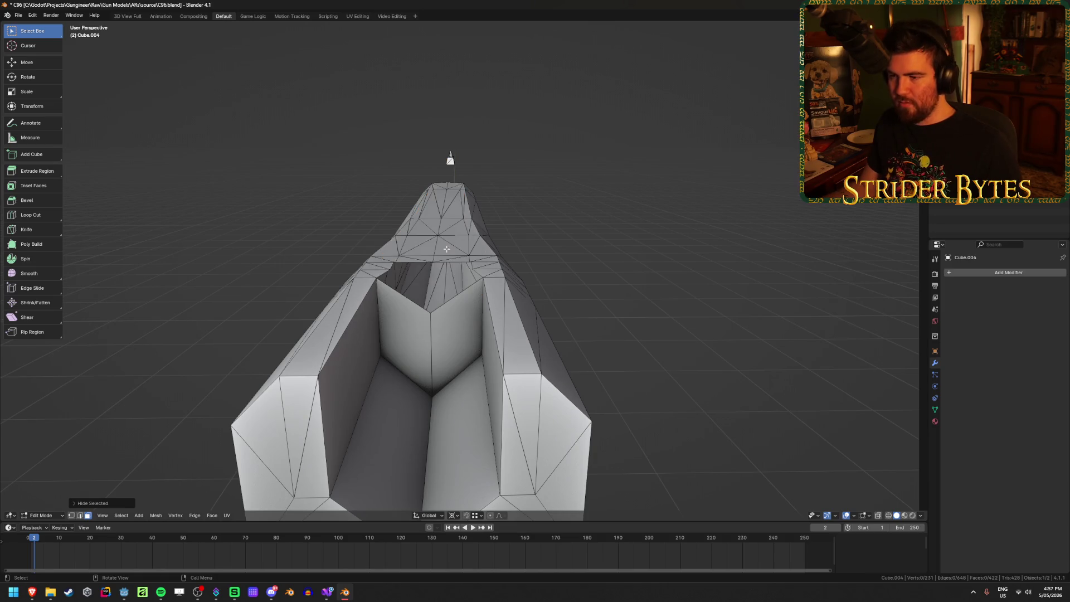
{"action": "scroll", "coordinate": [483, 319], "scroll_direction": "up", "scroll_amount": 5}
{"action": "key", "text": "Tab"}
{"action": "key", "text": "Tab"}
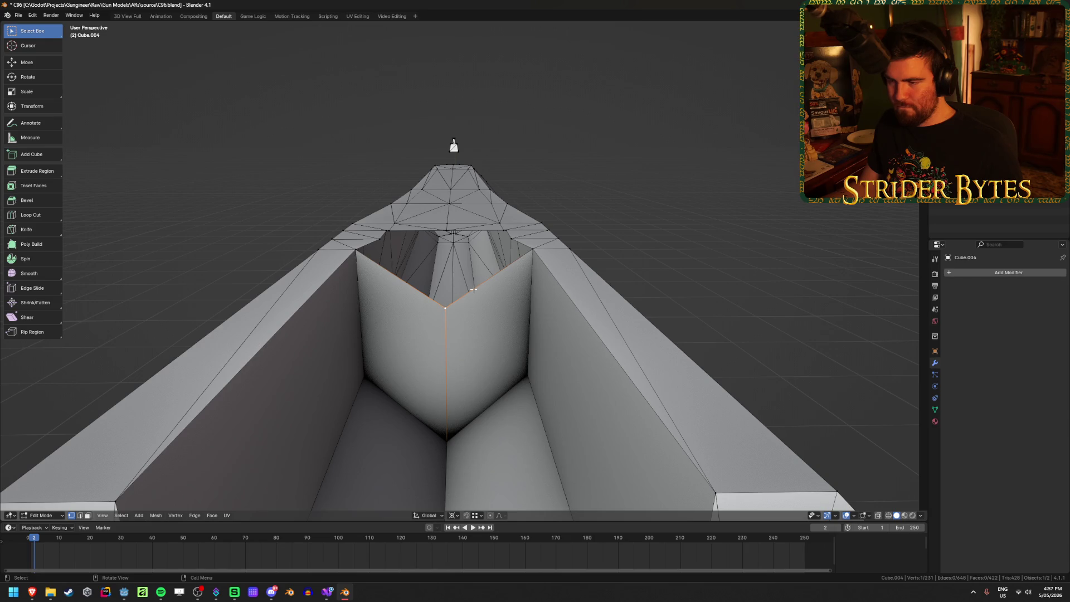
Inspect the exposed V-shaped cut-out from several angles, leaving its corner vertex unmoved
{"action": "left_click", "coordinate": [349, 259]}
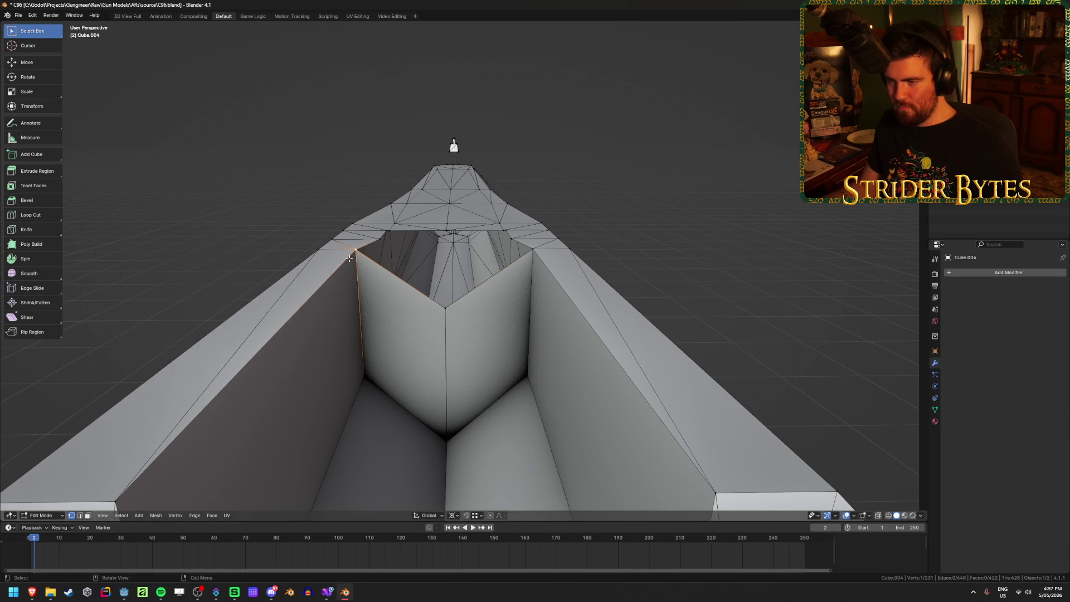
{"action": "key", "text": "g"}
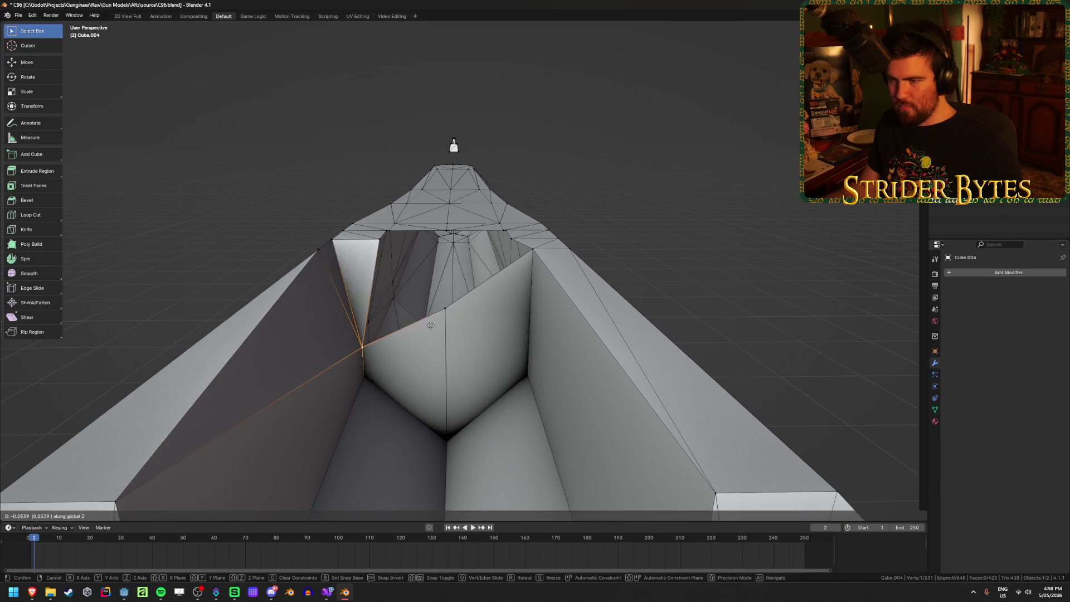
{"action": "key", "text": "Escape"}
{"action": "mouse_move", "coordinate": [428, 300]}
{"action": "middle_mouse_down"}
{"action": "mouse_move", "coordinate": [408, 338]}
{"action": "mouse_move", "coordinate": [363, 330]}
{"action": "mouse_move", "coordinate": [445, 308]}
{"action": "middle_mouse_up"}
{"action": "key", "text": "Tab"}
{"action": "scroll", "coordinate": [464, 379], "scroll_direction": "down", "scroll_amount": 8}
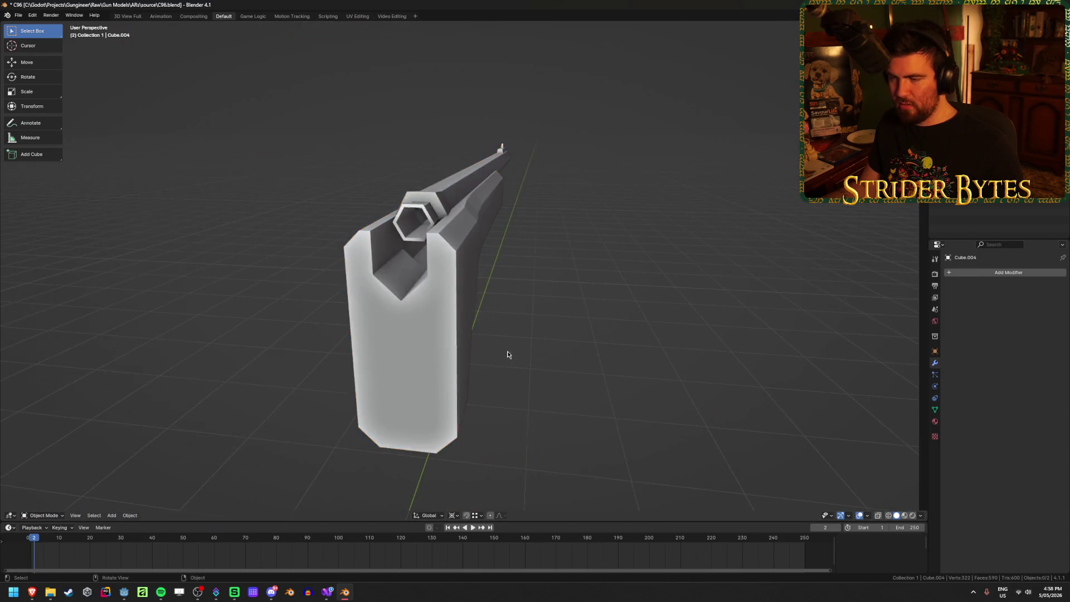
{"action": "mouse_move", "coordinate": [507, 355]}
{"action": "middle_mouse_down"}
{"action": "mouse_move", "coordinate": [535, 358]}
{"action": "mouse_move", "coordinate": [433, 371]}
{"action": "mouse_move", "coordinate": [443, 369]}
{"action": "middle_mouse_up"}
{"action": "scroll", "coordinate": [443, 370], "scroll_direction": "up", "scroll_amount": 5}
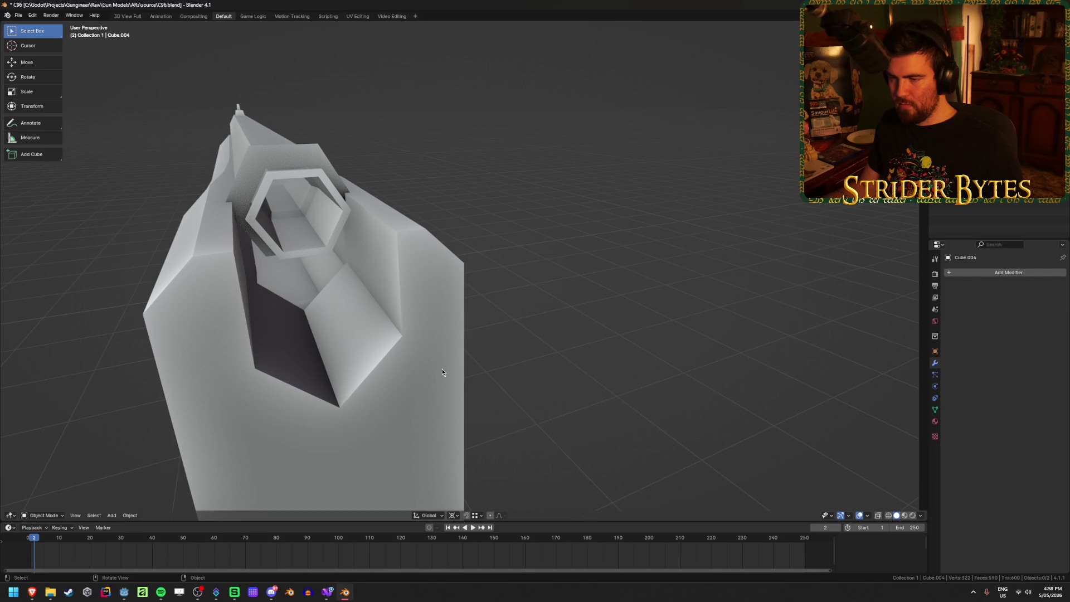
{"action": "scroll", "coordinate": [440, 370], "scroll_direction": "up", "scroll_amount": 3}
{"action": "scroll", "coordinate": [440, 369], "scroll_direction": "down", "scroll_amount": 6}
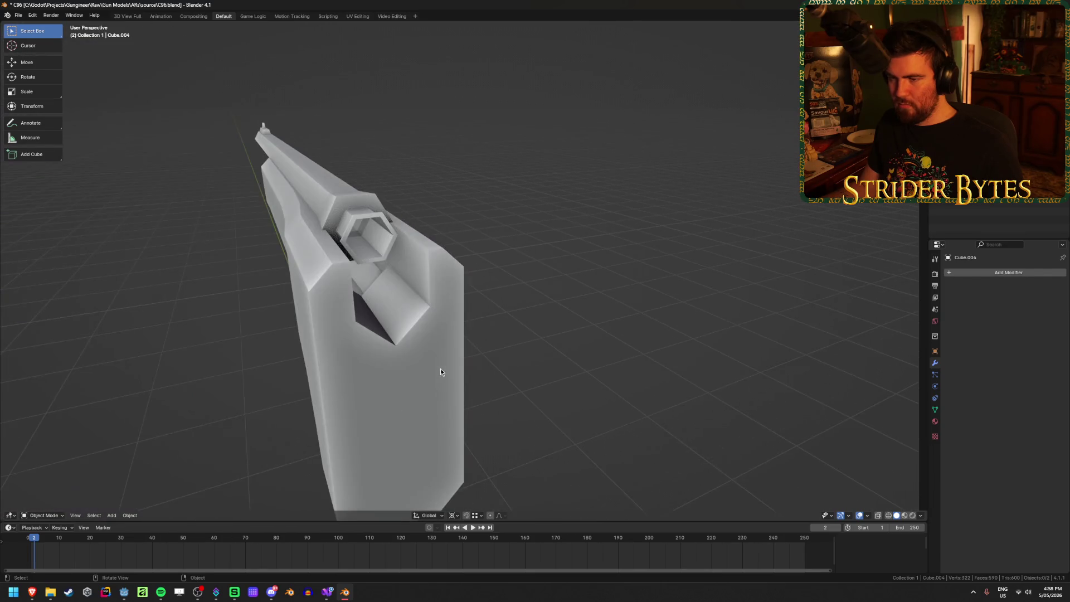
{"action": "mouse_move", "coordinate": [441, 369]}
{"action": "middle_mouse_down"}
{"action": "mouse_move", "coordinate": [475, 328]}
{"action": "mouse_move", "coordinate": [460, 332]}
{"action": "middle_mouse_up"}
Orbit around the gun body, switching in and out of Edit Mode, to inspect the inner V cut-out
{"action": "key", "text": "Tab"}
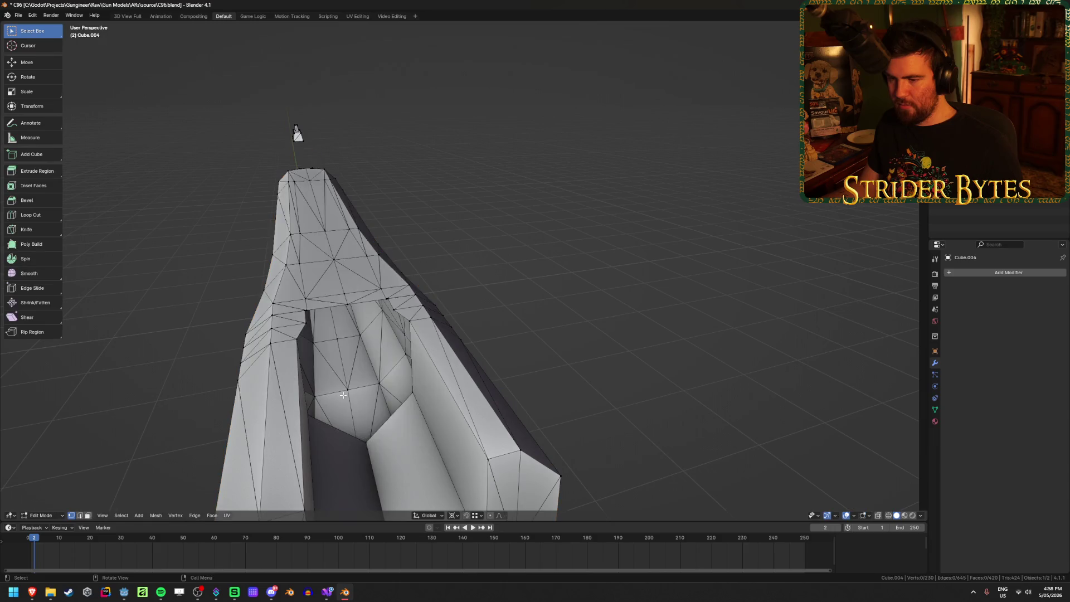
{"action": "scroll", "coordinate": [368, 447], "scroll_direction": "up", "scroll_amount": 5}
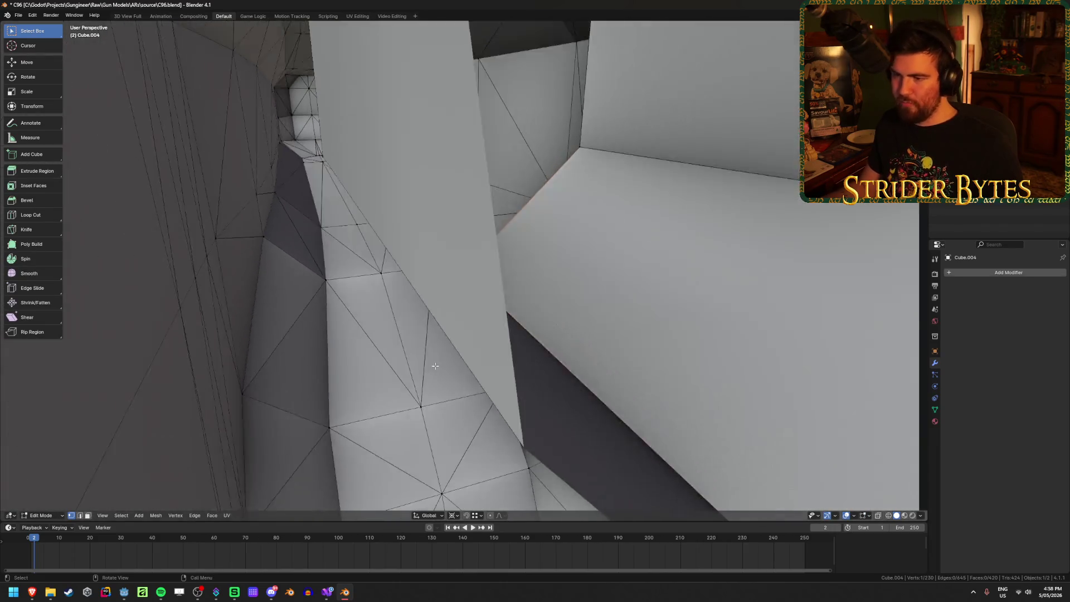
{"action": "scroll", "coordinate": [457, 357], "scroll_direction": "down", "scroll_amount": 8}
{"action": "mouse_move", "coordinate": [457, 357]}
{"action": "middle_mouse_down"}
{"action": "mouse_move", "coordinate": [486, 331]}
{"action": "mouse_move", "coordinate": [497, 296]}
{"action": "mouse_move", "coordinate": [547, 301]}
{"action": "mouse_move", "coordinate": [557, 313]}
{"action": "mouse_move", "coordinate": [378, 200]}
{"action": "mouse_move", "coordinate": [536, 243]}
{"action": "mouse_move", "coordinate": [473, 234]}
{"action": "mouse_move", "coordinate": [585, 239]}
{"action": "mouse_move", "coordinate": [463, 226]}
{"action": "mouse_move", "coordinate": [514, 266]}
{"action": "middle_mouse_up"}
{"action": "scroll", "coordinate": [501, 295], "scroll_direction": "up", "scroll_amount": 4}
{"action": "key", "text": "Tab"}
{"action": "key", "text": "Tab"}
{"action": "scroll", "coordinate": [557, 314], "scroll_direction": "up", "scroll_amount": 6}
{"action": "scroll", "coordinate": [552, 247], "scroll_direction": "down", "scroll_amount": 3}
{"action": "key", "text": "Tab"}
{"action": "key", "text": "Tab"}
{"action": "key", "text": "Tab"}
{"action": "scroll", "coordinate": [451, 223], "scroll_direction": "down", "scroll_amount": 4}
{"action": "middle_click_drag", "start_coordinate": [598, 307], "coordinate": [574, 296]}
{"action": "key", "text": "Tab"}
Snap the 3D cursor to the selected bottom vertex of the V cut-out
{"action": "key", "text": "shift+s"}
{"action": "left_click", "coordinate": [578, 342]}
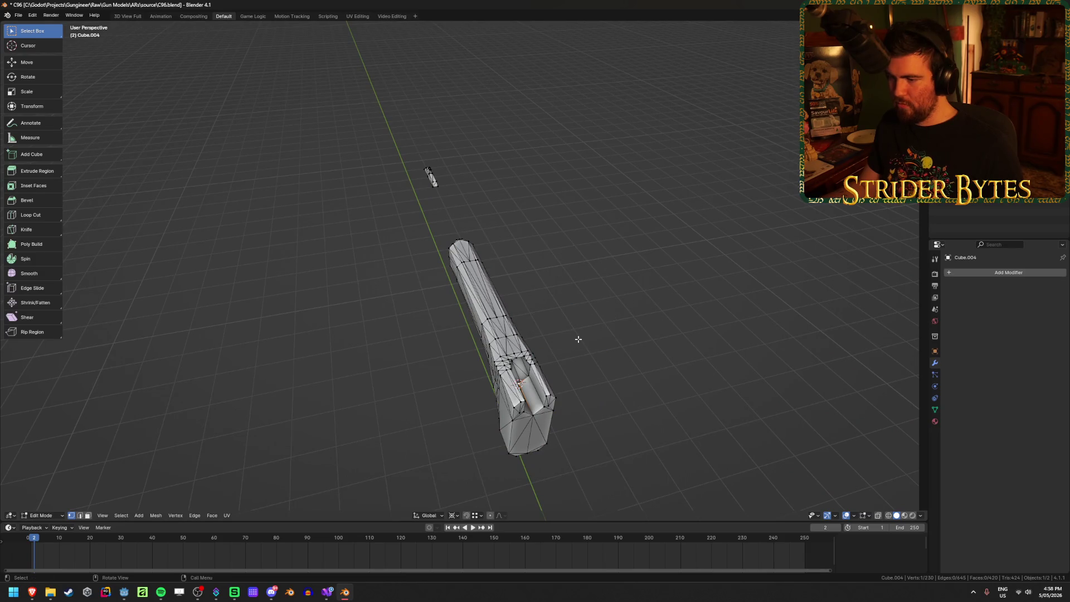
{"action": "key", "text": "Tab"}
{"action": "scroll", "coordinate": [620, 345], "scroll_direction": "up", "scroll_amount": 2}
{"action": "mouse_move", "coordinate": [577, 339]}
{"action": "middle_mouse_down"}
{"action": "mouse_move", "coordinate": [620, 345]}
{"action": "mouse_move", "coordinate": [478, 318]}
{"action": "mouse_move", "coordinate": [507, 307]}
{"action": "mouse_move", "coordinate": [478, 318]}
{"action": "mouse_move", "coordinate": [442, 311]}
{"action": "mouse_move", "coordinate": [394, 329]}
{"action": "middle_mouse_up"}
{"action": "scroll", "coordinate": [445, 321], "scroll_direction": "up", "scroll_amount": 2}
Frame the selected vertex and check the cut-out in both Edit Mode and the shaded object view
{"action": "key", "text": "Tab"}
{"action": "key", "text": "KP_Decimal"}
{"action": "scroll", "coordinate": [512, 297], "scroll_direction": "down", "scroll_amount": 5}
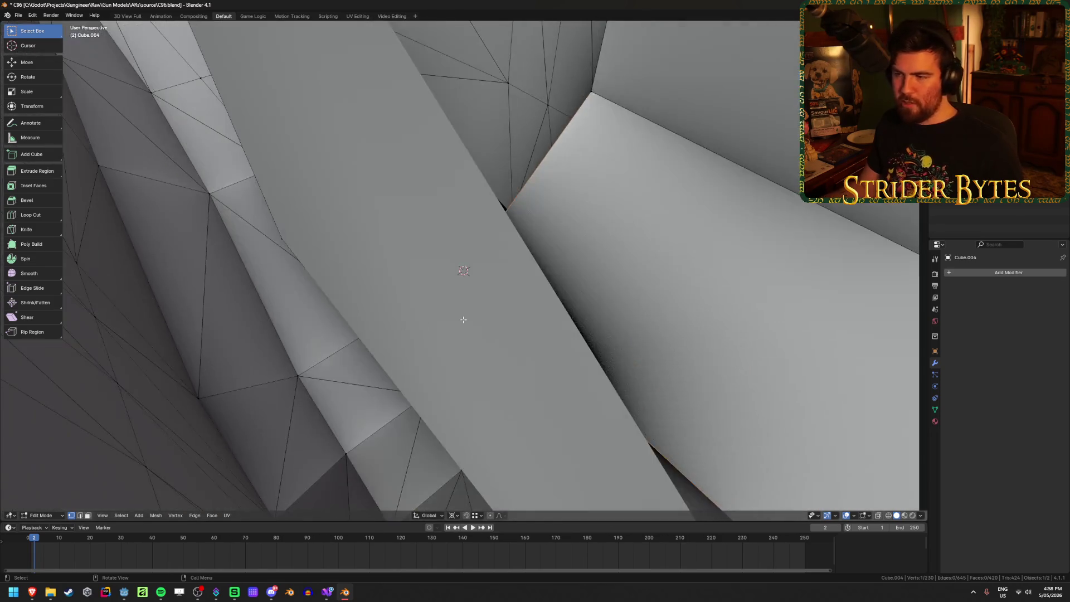
{"action": "mouse_move", "coordinate": [501, 301]}
{"action": "middle_mouse_down"}
{"action": "mouse_move", "coordinate": [512, 298]}
{"action": "mouse_move", "coordinate": [480, 59]}
{"action": "mouse_move", "coordinate": [569, 67]}
{"action": "mouse_move", "coordinate": [464, 294]}
{"action": "mouse_move", "coordinate": [514, 103]}
{"action": "mouse_move", "coordinate": [460, 298]}
{"action": "mouse_move", "coordinate": [420, 292]}
{"action": "mouse_move", "coordinate": [512, 227]}
{"action": "mouse_move", "coordinate": [497, 266]}
{"action": "middle_mouse_up"}
{"action": "key", "text": "Tab"}
{"action": "key", "text": "Tab"}
{"action": "scroll", "coordinate": [461, 291], "scroll_direction": "up", "scroll_amount": 5}
{"action": "key", "text": "Tab"}
{"action": "scroll", "coordinate": [512, 227], "scroll_direction": "down", "scroll_amount": 5}
{"action": "scroll", "coordinate": [500, 274], "scroll_direction": "up", "scroll_amount": 4}
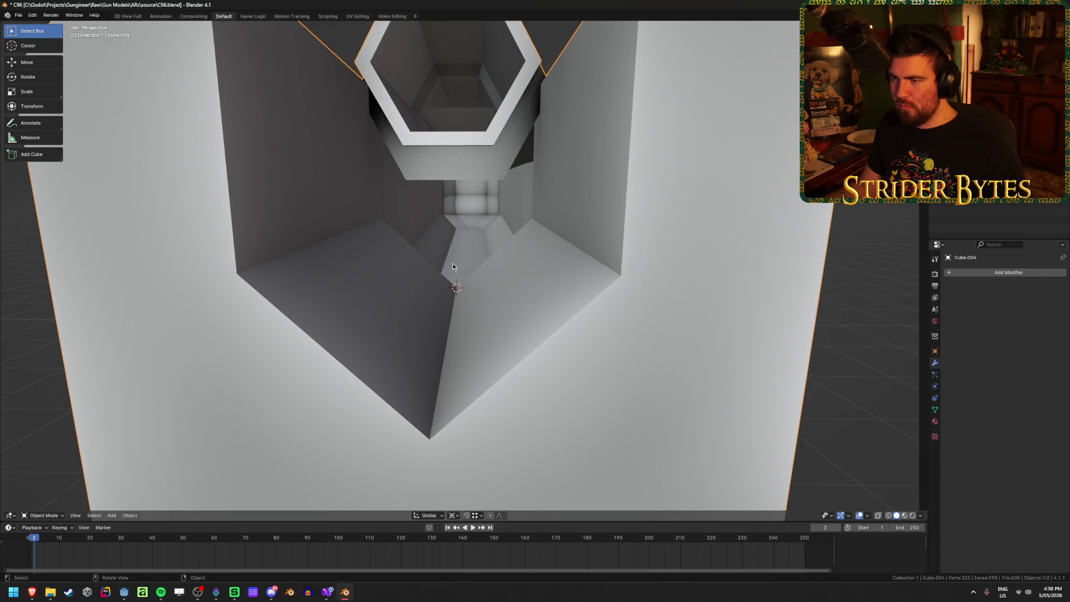
Select the two inner V edges in edge mode and delete their attached faces
{"action": "key", "text": "Tab"}
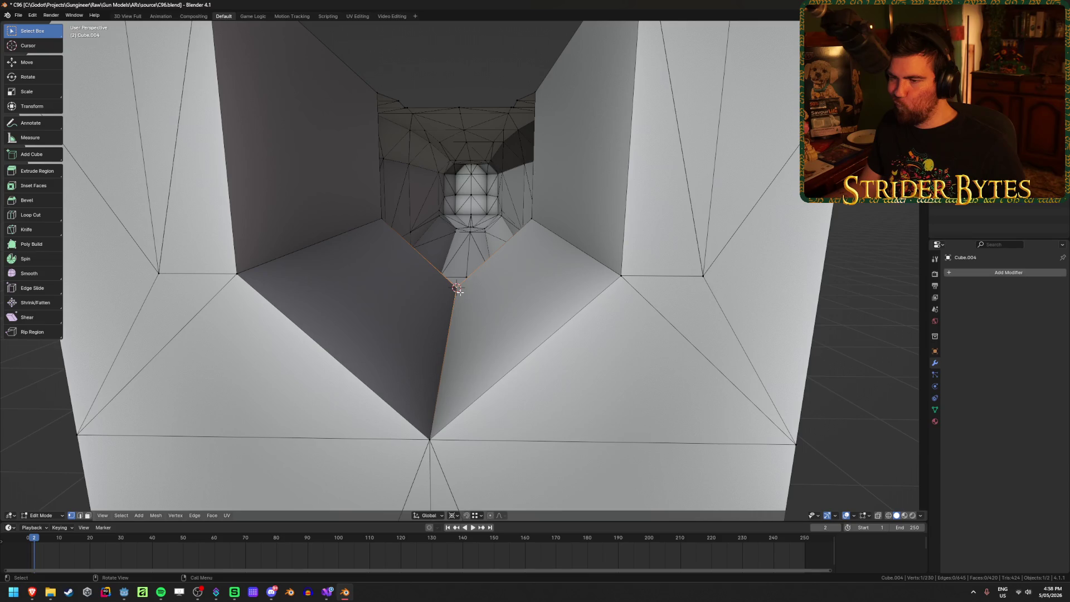
{"action": "key", "text": "2"}
{"action": "left_click", "coordinate": [437, 272]}
{"action": "left_click", "coordinate": [498, 260], "text": "shift"}
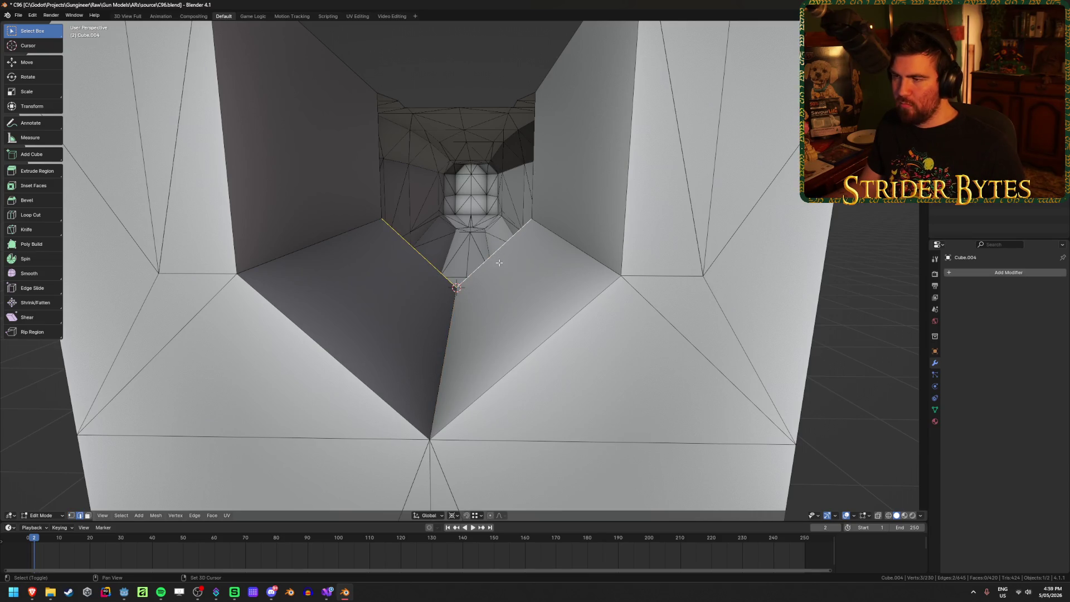
{"action": "key", "text": "x"}
{"action": "left_click", "coordinate": [355, 153]}
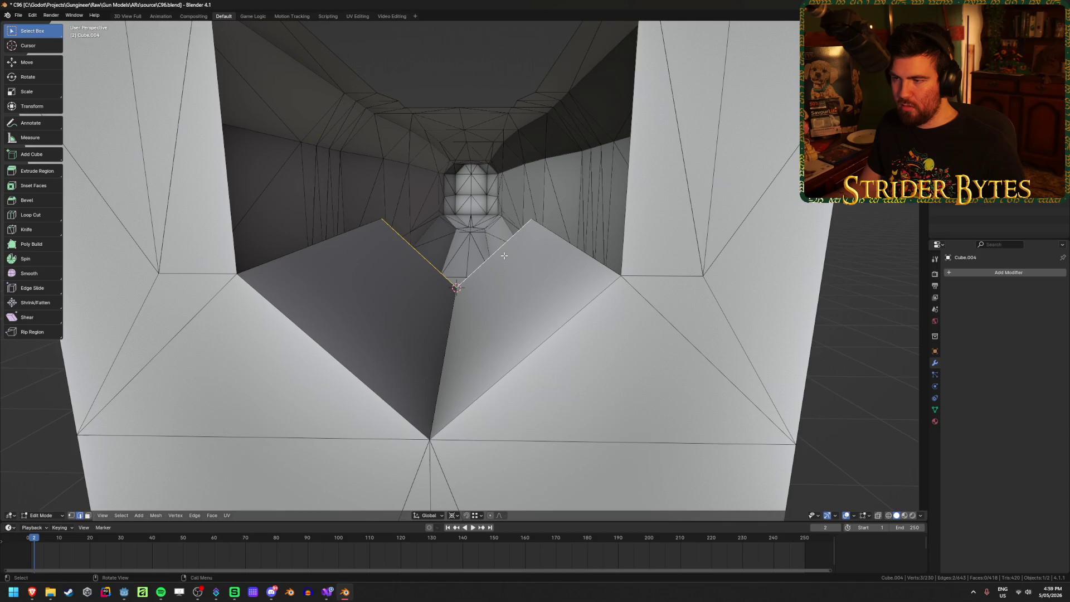
Extrude the two V edges straight up along Z to form the groove walls
{"action": "key", "text": "e"}
{"action": "key", "text": "z"}
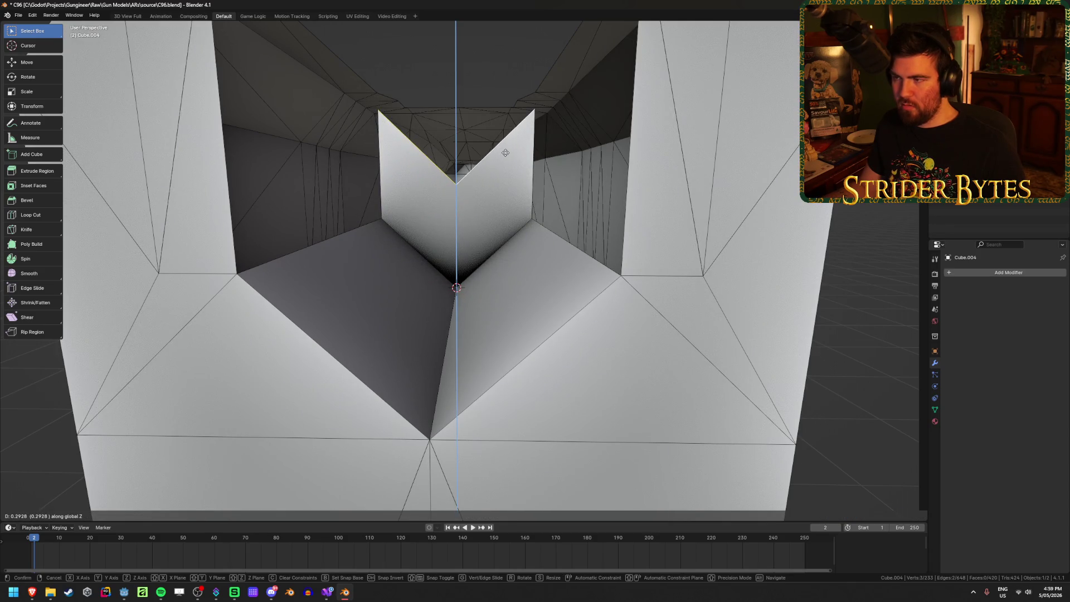
{"action": "left_click", "coordinate": [506, 153]}
{"action": "mouse_move", "coordinate": [505, 153]}
{"action": "middle_mouse_down"}
{"action": "mouse_move", "coordinate": [497, 196]}
{"action": "mouse_move", "coordinate": [510, 193]}
{"action": "middle_mouse_up"}
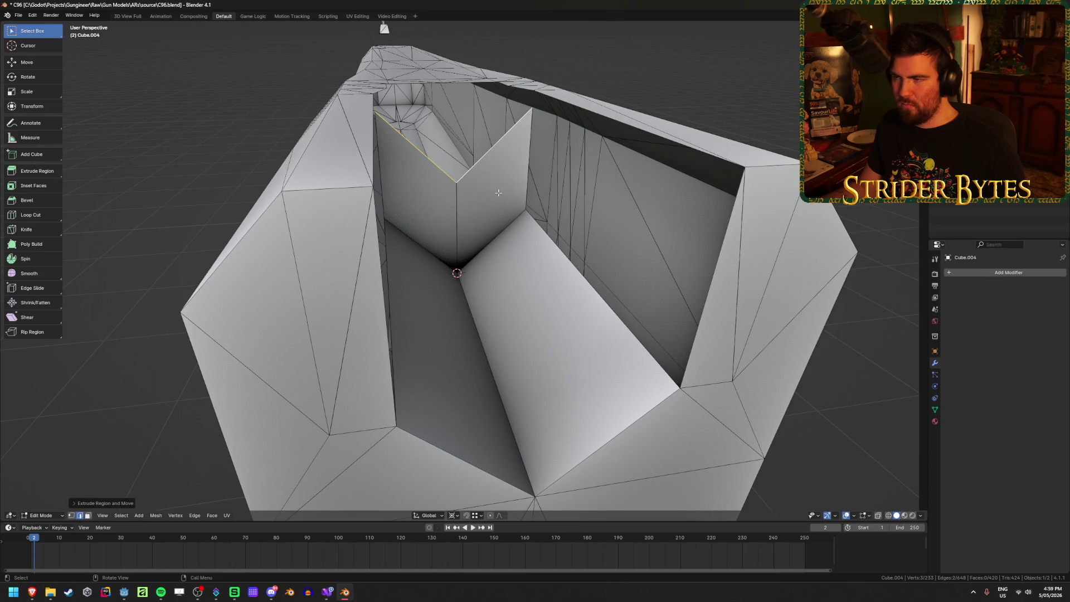
{"action": "middle_click_drag", "start_coordinate": [498, 193], "coordinate": [451, 133]}
Lower the top vertices of the new V wall along Z and reveal the hidden muzzle tube
{"action": "key", "text": "1"}
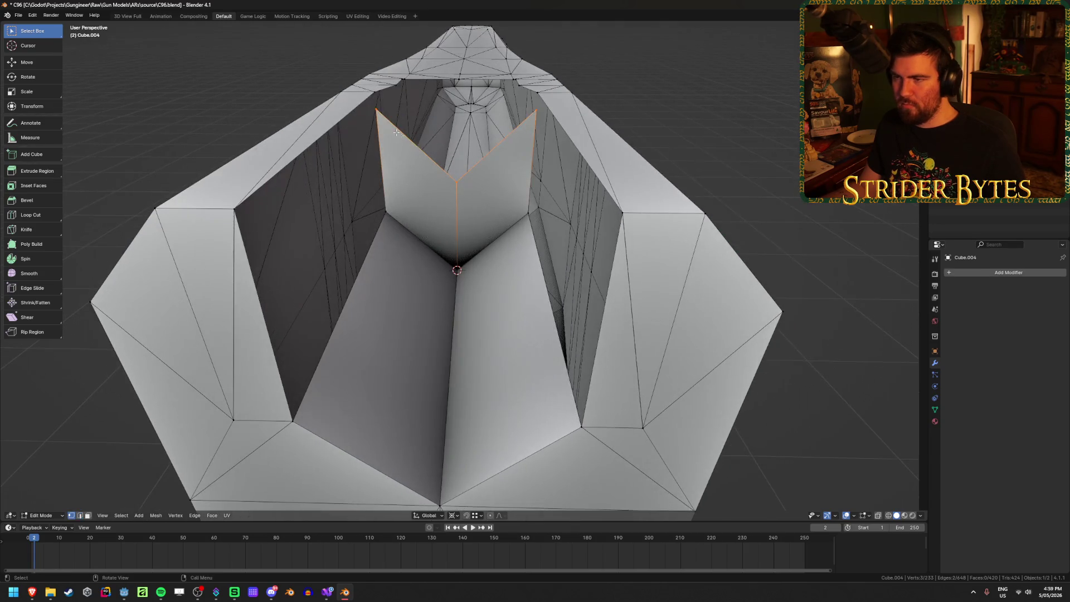
{"action": "left_click", "coordinate": [384, 118]}
{"action": "key", "text": "g"}
{"action": "key", "text": "z"}
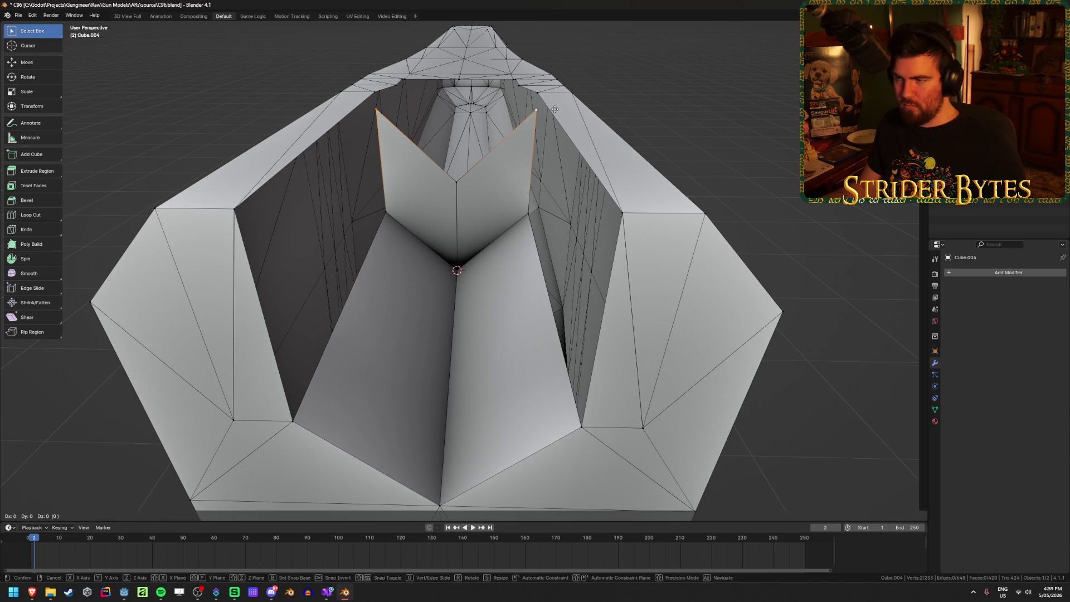
{"action": "left_click", "coordinate": [606, 123]}
{"action": "key", "text": "alt+h"}
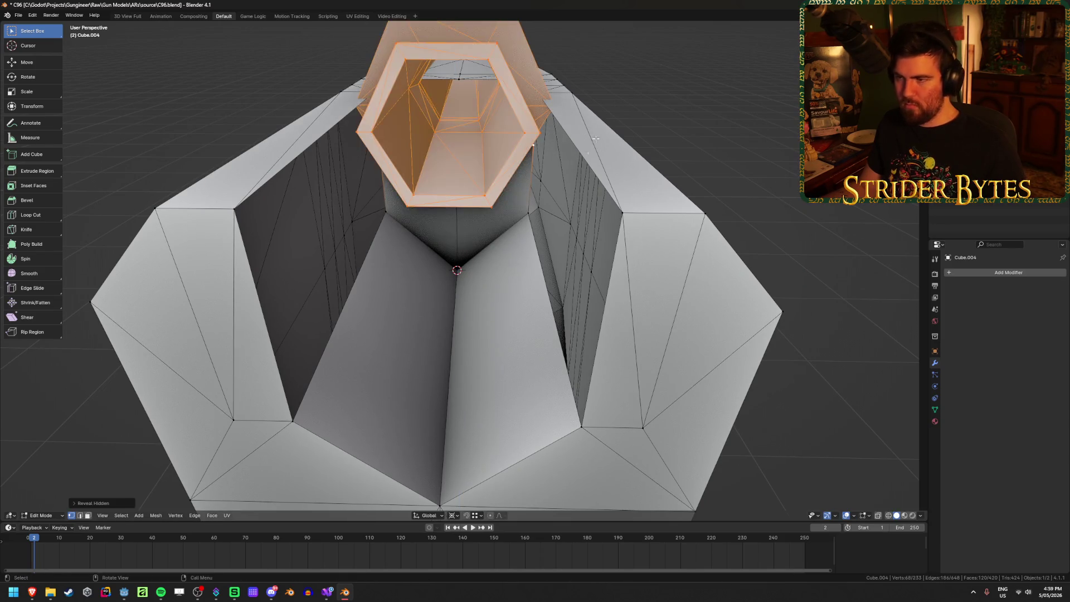
{"action": "middle_click_drag", "start_coordinate": [606, 122], "coordinate": [565, 160]}
Move a single vertex near the tube vertically along Z, using X-ray to check its position
{"action": "left_click", "coordinate": [536, 114]}
{"action": "middle_click_drag", "start_coordinate": [536, 114], "coordinate": [375, 121]}
{"action": "mouse_move", "coordinate": [459, 162]}
{"action": "middle_mouse_down"}
{"action": "mouse_move", "coordinate": [531, 165]}
{"action": "mouse_move", "coordinate": [533, 253]}
{"action": "middle_mouse_up"}
{"action": "key", "text": "alt+z"}
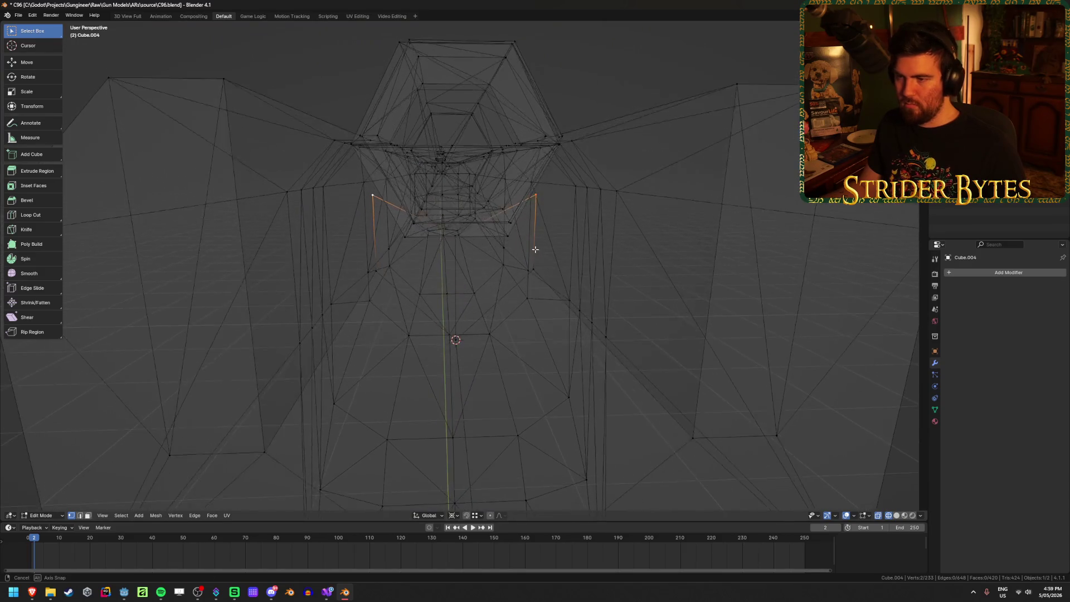
{"action": "key", "text": "alt+z"}
{"action": "key", "text": "g"}
{"action": "key", "text": "z"}
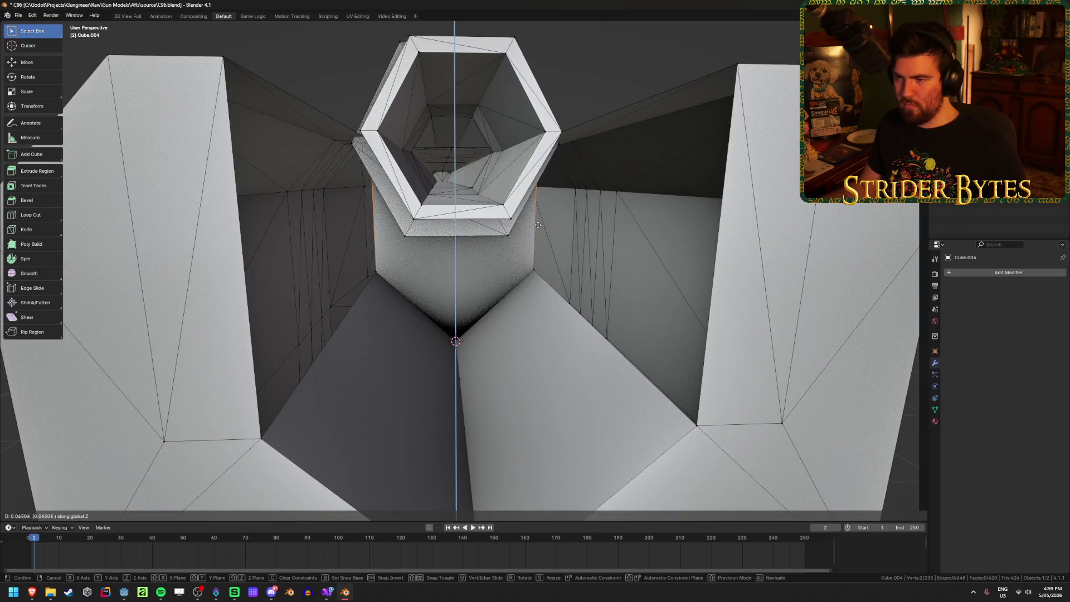
{"action": "left_click", "coordinate": [539, 236]}
{"action": "middle_click_drag", "start_coordinate": [540, 236], "coordinate": [543, 237]}
Select another vertex and adjust its height along Z in two passes
{"action": "key", "text": "alt+z"}
{"action": "left_click", "coordinate": [536, 250]}
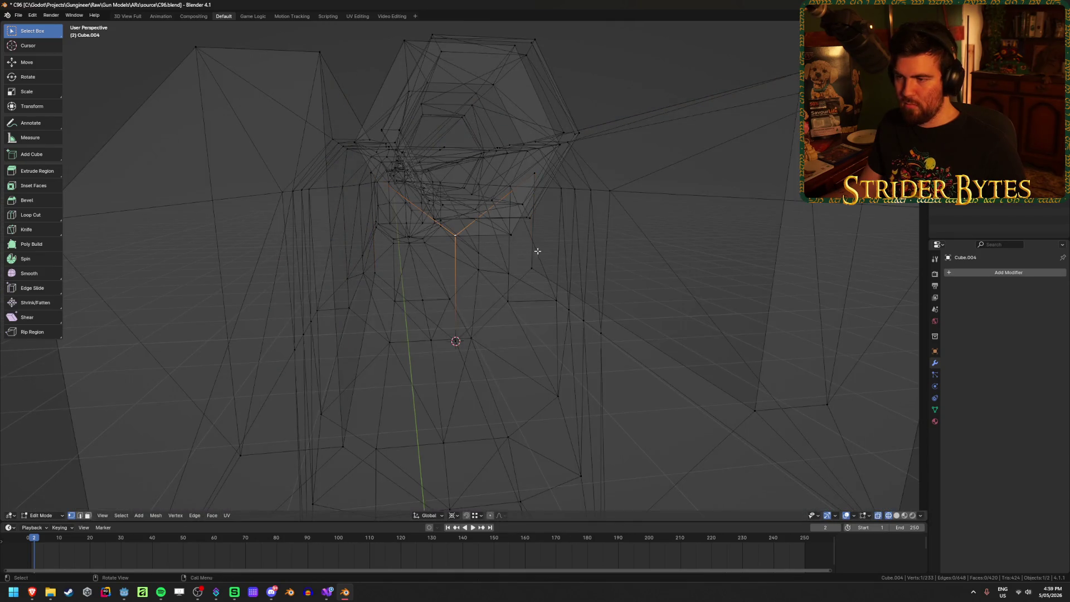
{"action": "key", "text": "alt+z"}
{"action": "key", "text": "g"}
{"action": "key", "text": "z"}
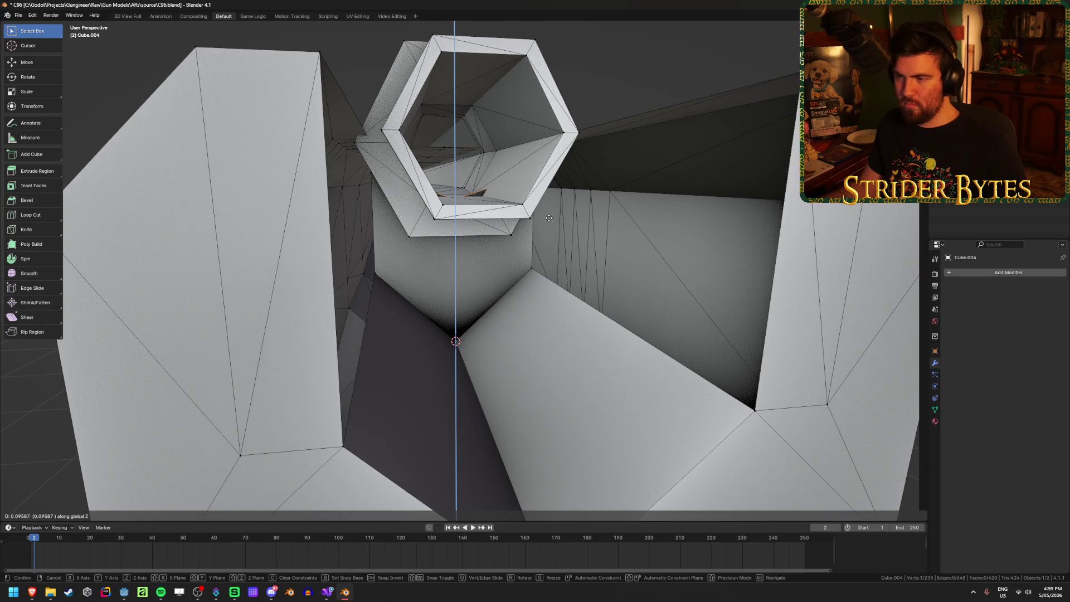
{"action": "left_click", "coordinate": [546, 246]}
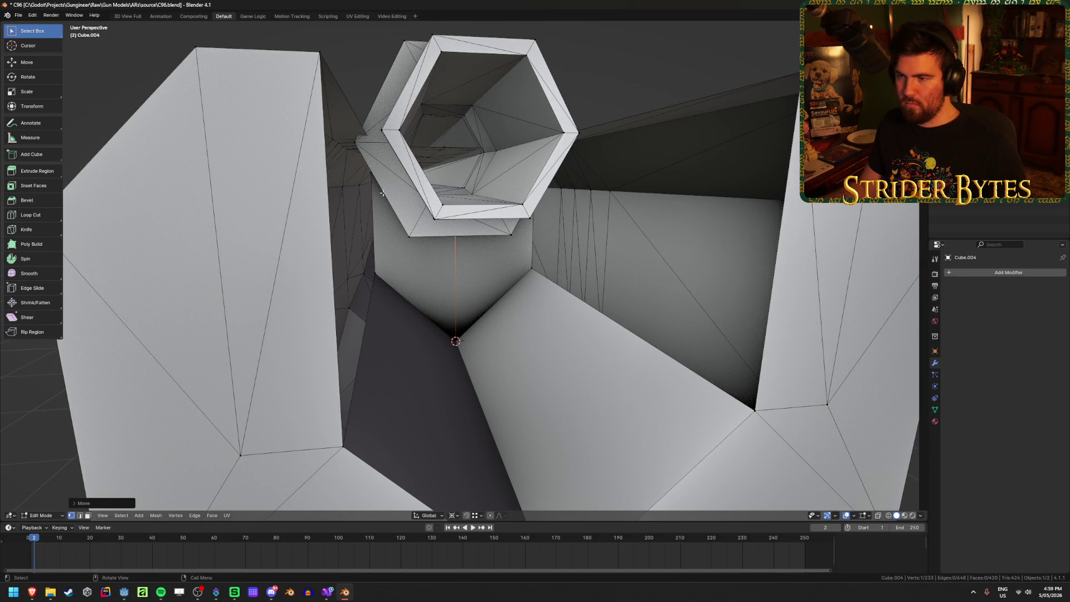
{"action": "mouse_move", "coordinate": [385, 193]}
{"action": "middle_mouse_down"}
{"action": "mouse_move", "coordinate": [542, 194]}
{"action": "mouse_move", "coordinate": [524, 221]}
{"action": "middle_mouse_up"}
{"action": "key", "text": "g"}
{"action": "key", "text": "z"}
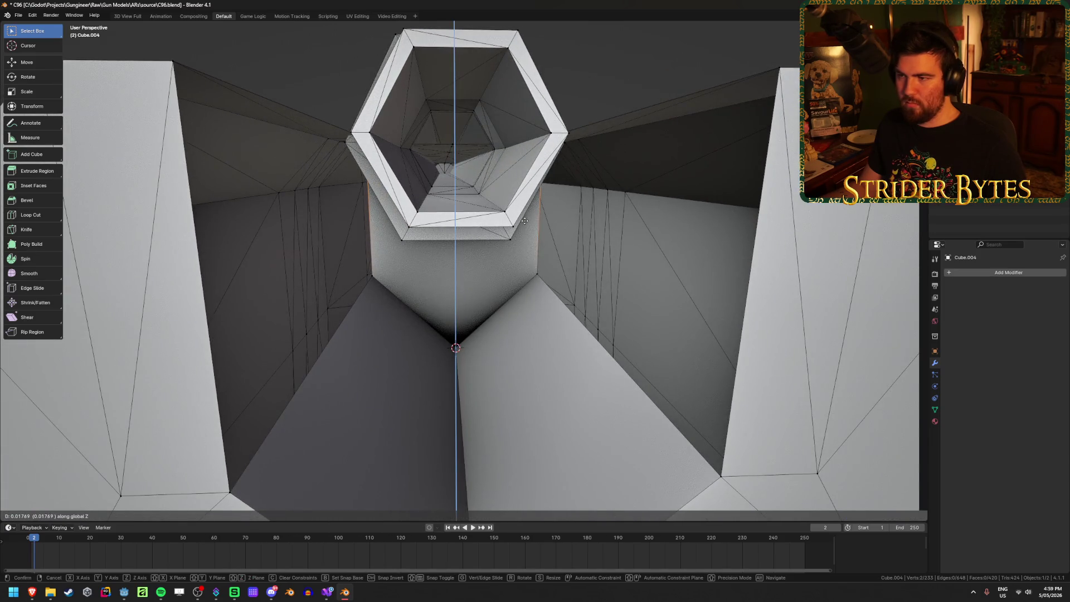
{"action": "left_click", "coordinate": [525, 220]}
Select three vertices at the right wall's corner, fill a face between them, then undo it
{"action": "key", "text": "alt+z"}
{"action": "scroll", "coordinate": [509, 306], "scroll_direction": "down", "scroll_amount": 5}
{"action": "mouse_move", "coordinate": [509, 306]}
{"action": "middle_mouse_down"}
{"action": "mouse_move", "coordinate": [519, 275]}
{"action": "mouse_move", "coordinate": [530, 274]}
{"action": "mouse_move", "coordinate": [505, 286]}
{"action": "middle_mouse_up"}
{"action": "key", "text": "alt+z"}
{"action": "left_click", "coordinate": [560, 259]}
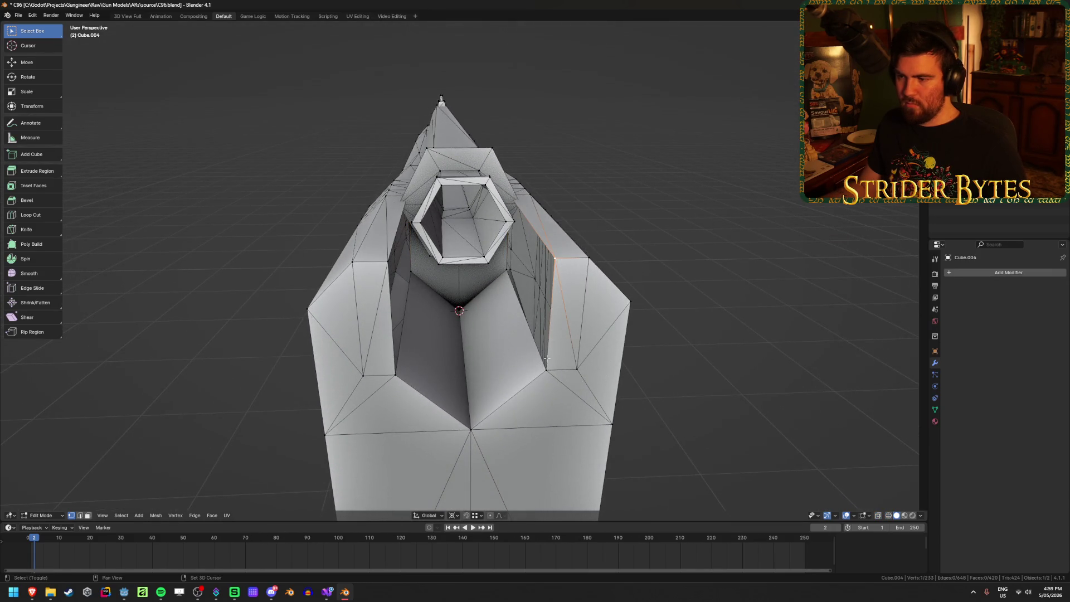
{"action": "key", "text": "alt+z"}
{"action": "left_click", "coordinate": [523, 272], "text": "shift"}
{"action": "scroll", "coordinate": [532, 252], "scroll_direction": "up", "scroll_amount": 4}
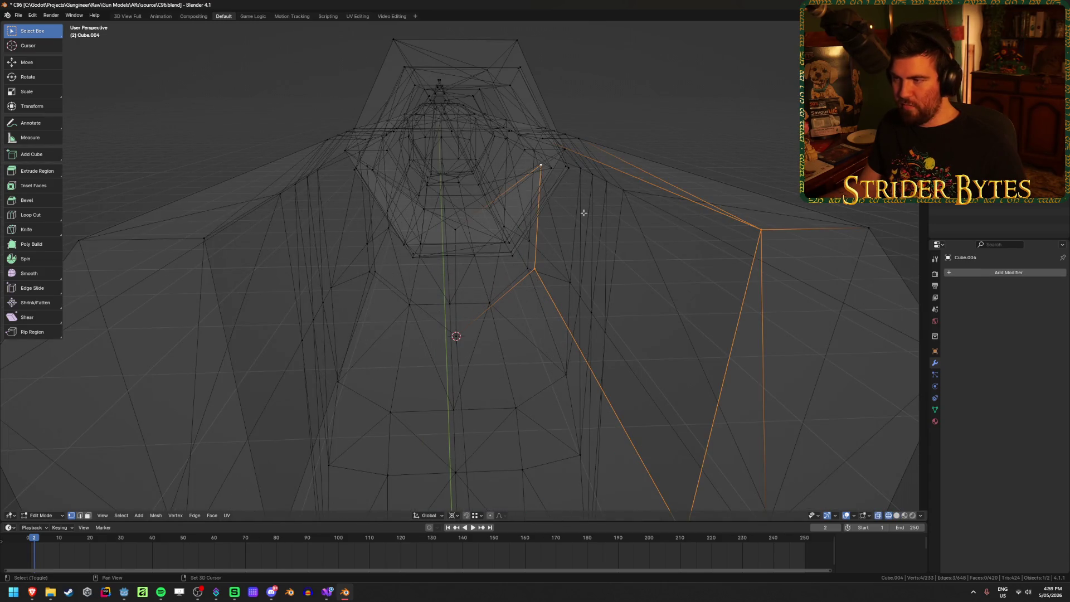
{"action": "key", "text": "alt+z"}
{"action": "scroll", "coordinate": [583, 240], "scroll_direction": "down", "scroll_amount": 3}
{"action": "key", "text": "f"}
{"action": "middle_click_drag", "start_coordinate": [580, 272], "coordinate": [578, 275]}
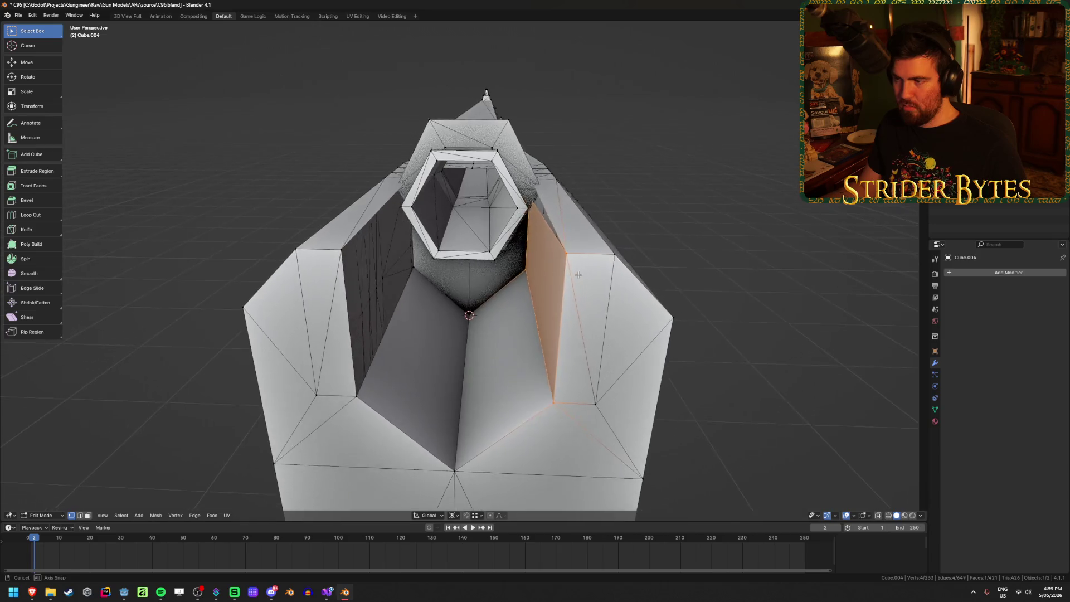
{"action": "key", "text": "ctrl+z"}
{"action": "scroll", "coordinate": [634, 304], "scroll_direction": "up", "scroll_amount": 2}
Review the tube in X-ray and clear the vertex selection
{"action": "key", "text": "alt+z"}
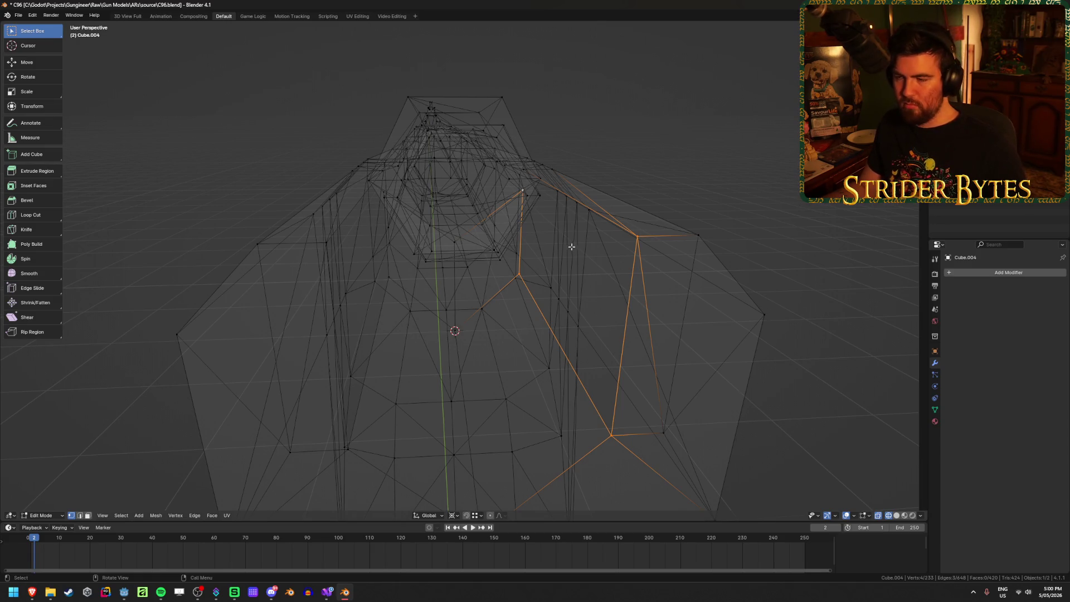
{"action": "middle_click_drag", "start_coordinate": [572, 246], "coordinate": [580, 256]}
{"action": "key", "text": "alt+z"}
{"action": "key", "text": "alt+a"}
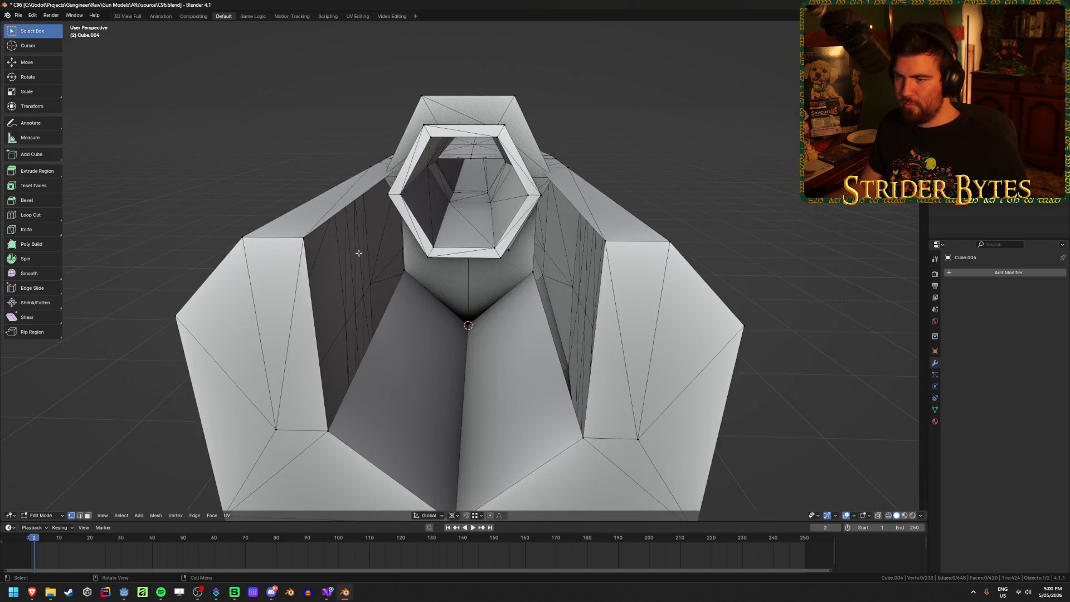
Move the selected vertices vertically along Z twice to line them up with the tube
{"action": "key", "text": "alt+z"}
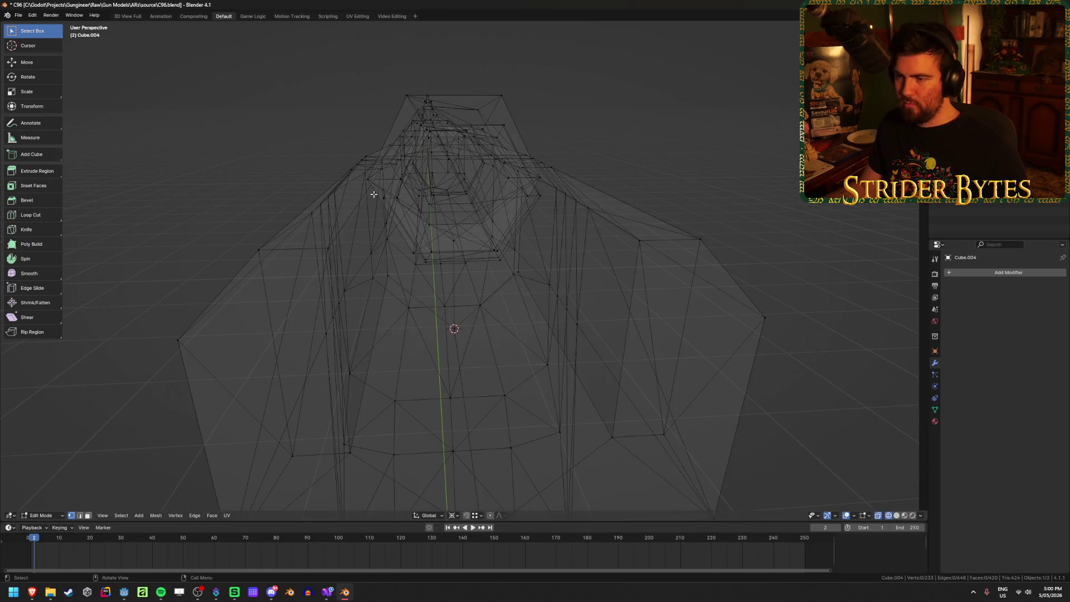
{"action": "middle_click_drag", "start_coordinate": [518, 216], "coordinate": [527, 192]}
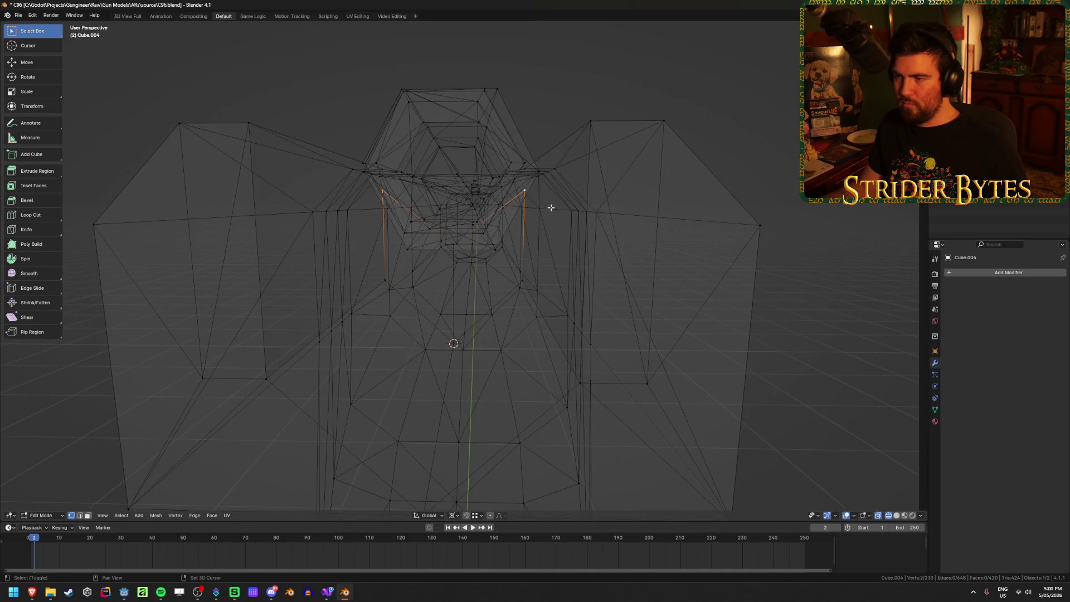
{"action": "key", "text": "alt+z"}
{"action": "key", "text": "g"}
{"action": "key", "text": "z"}
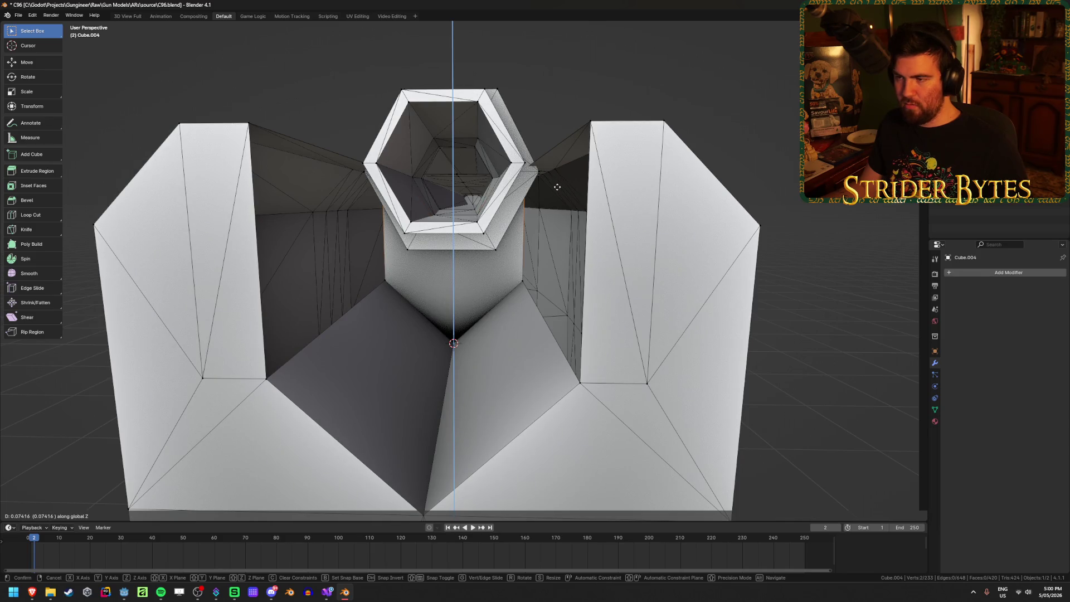
{"action": "left_click", "coordinate": [558, 187]}
{"action": "key", "text": "alt+z"}
{"action": "mouse_move", "coordinate": [557, 186]}
{"action": "middle_mouse_down"}
{"action": "mouse_move", "coordinate": [538, 291]}
{"action": "mouse_move", "coordinate": [566, 256]}
{"action": "mouse_move", "coordinate": [519, 273]}
{"action": "mouse_move", "coordinate": [429, 272]}
{"action": "mouse_move", "coordinate": [439, 280]}
{"action": "middle_mouse_up"}
{"action": "key", "text": "g"}
{"action": "key", "text": "z"}
{"action": "left_click", "coordinate": [509, 281]}
{"action": "key", "text": "shift+z"}
Raise the V-groove bottom vertex below the tube about 0.028 along Z, refining it twice
{"action": "key", "text": "shift+z"}
{"action": "left_click", "coordinate": [435, 341]}
{"action": "key", "text": "g"}
{"action": "key", "text": "z"}
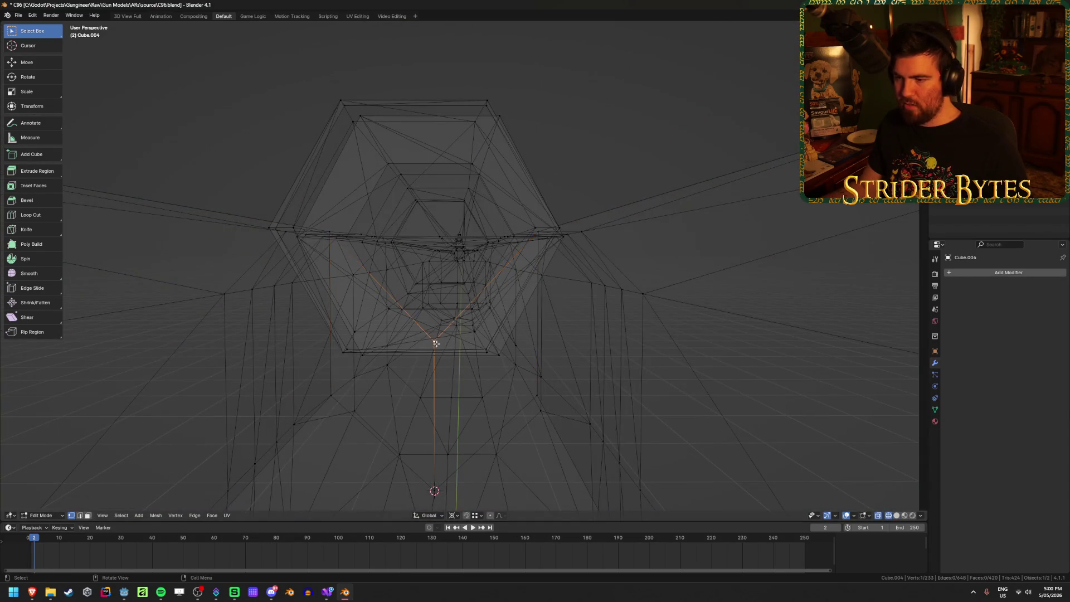
{"action": "key", "text": "shift+z"}
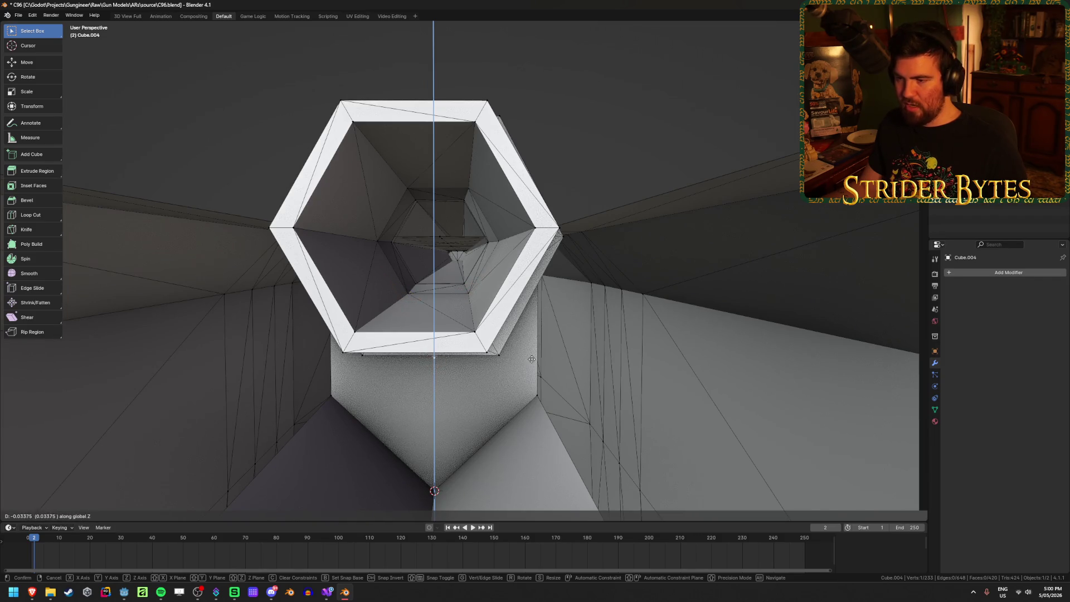
{"action": "left_click", "coordinate": [531, 360]}
{"action": "mouse_move", "coordinate": [532, 360]}
{"action": "middle_mouse_down"}
{"action": "mouse_move", "coordinate": [545, 329]}
{"action": "mouse_move", "coordinate": [591, 337]}
{"action": "mouse_move", "coordinate": [581, 308]}
{"action": "mouse_move", "coordinate": [450, 322]}
{"action": "middle_mouse_up"}
{"action": "key", "text": "g"}
{"action": "key", "text": "z"}
{"action": "left_click", "coordinate": [538, 326]}
{"action": "key", "text": "shift+z"}
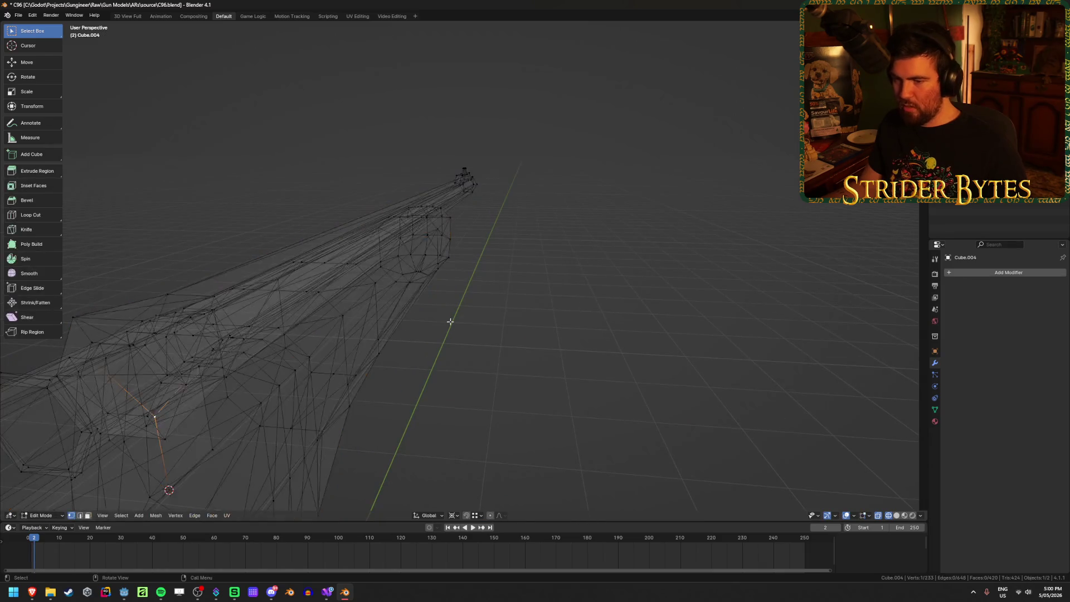
Merge Cube.004's duplicate vertices with Merge by Distance
{"action": "key", "text": "a"}
{"action": "key", "text": "m"}
{"action": "left_click", "coordinate": [439, 369]}
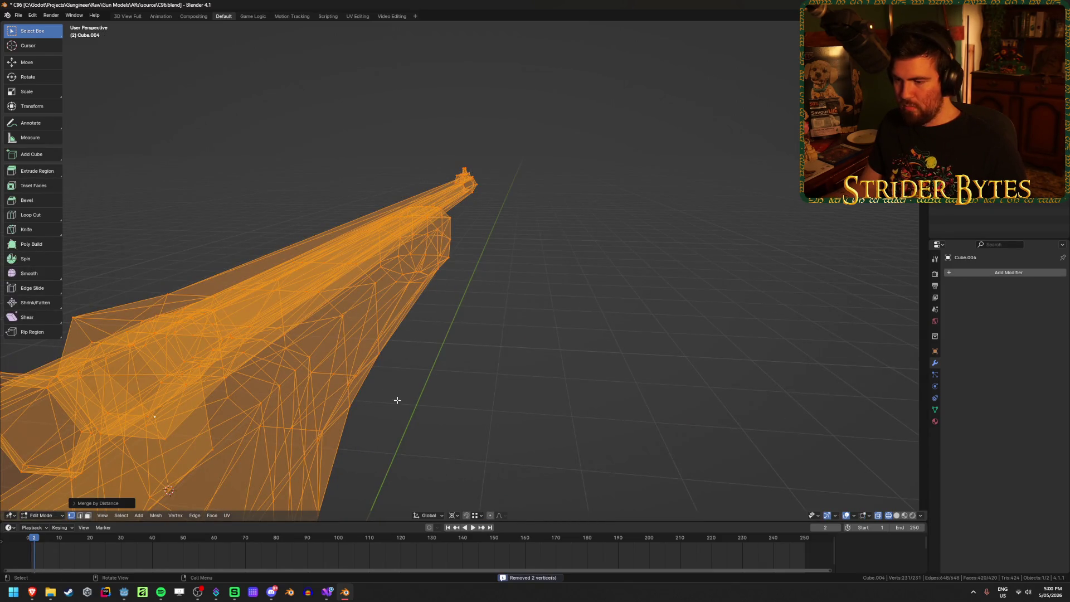
Delete the two stray faces beside the tube
{"action": "middle_click_drag", "start_coordinate": [440, 370], "coordinate": [464, 354]}
{"action": "key", "text": "shift+z"}
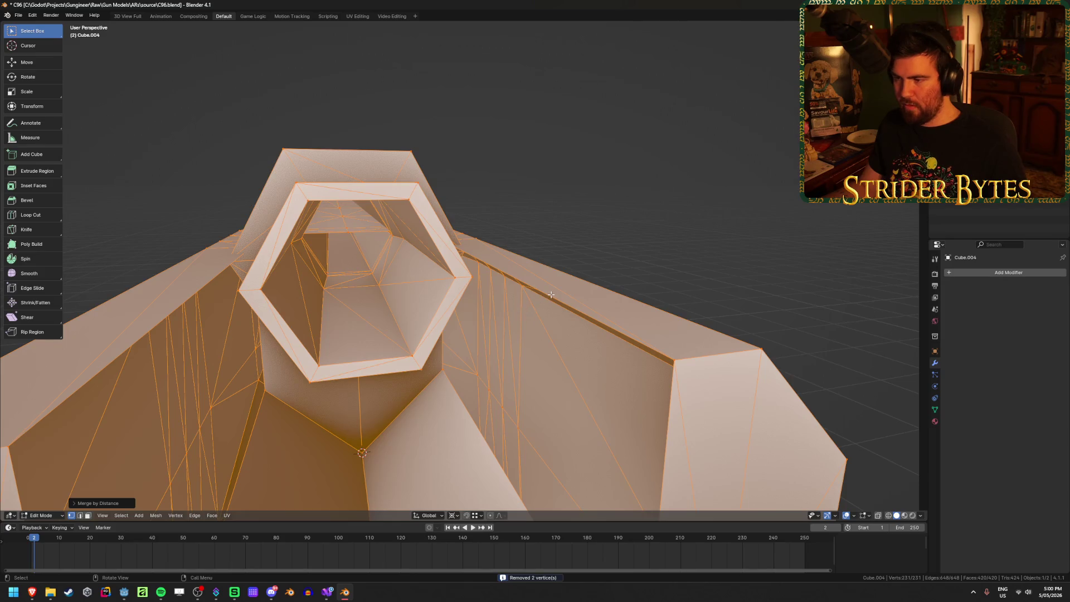
{"action": "scroll", "coordinate": [557, 312], "scroll_direction": "down", "scroll_amount": 5}
{"action": "left_click", "coordinate": [599, 311]}
{"action": "middle_click_drag", "start_coordinate": [600, 311], "coordinate": [638, 290]}
{"action": "key", "text": "x"}
{"action": "left_click", "coordinate": [637, 289]}
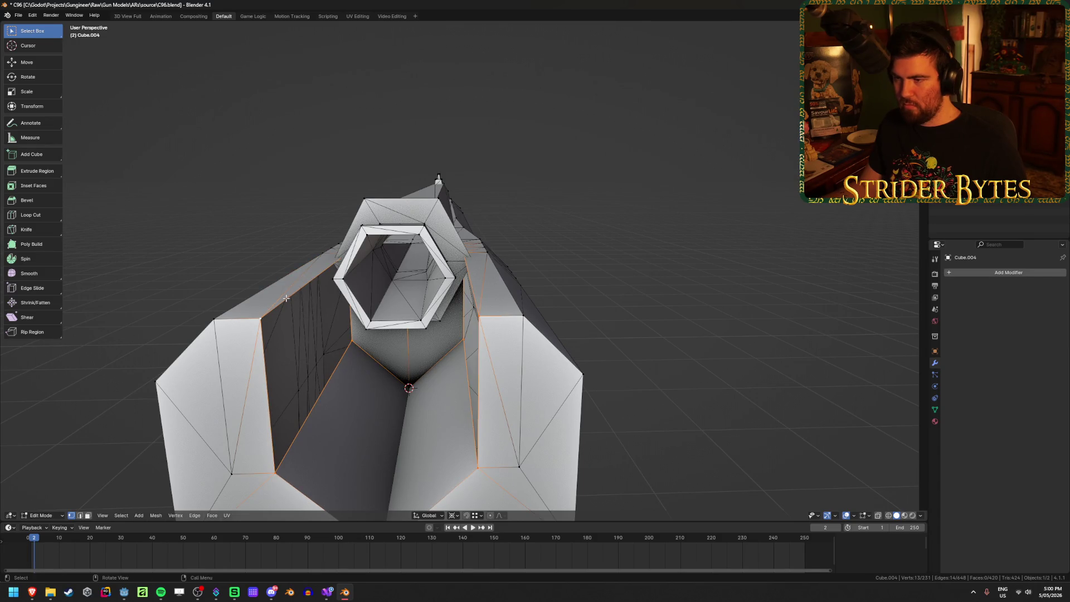
In see-through display, select the corner vertices on the left side of the gap
{"action": "key", "text": "alt+z"}
{"action": "mouse_move", "coordinate": [287, 298]}
{"action": "middle_mouse_down"}
{"action": "mouse_move", "coordinate": [360, 308]}
{"action": "mouse_move", "coordinate": [373, 289]}
{"action": "middle_mouse_up"}
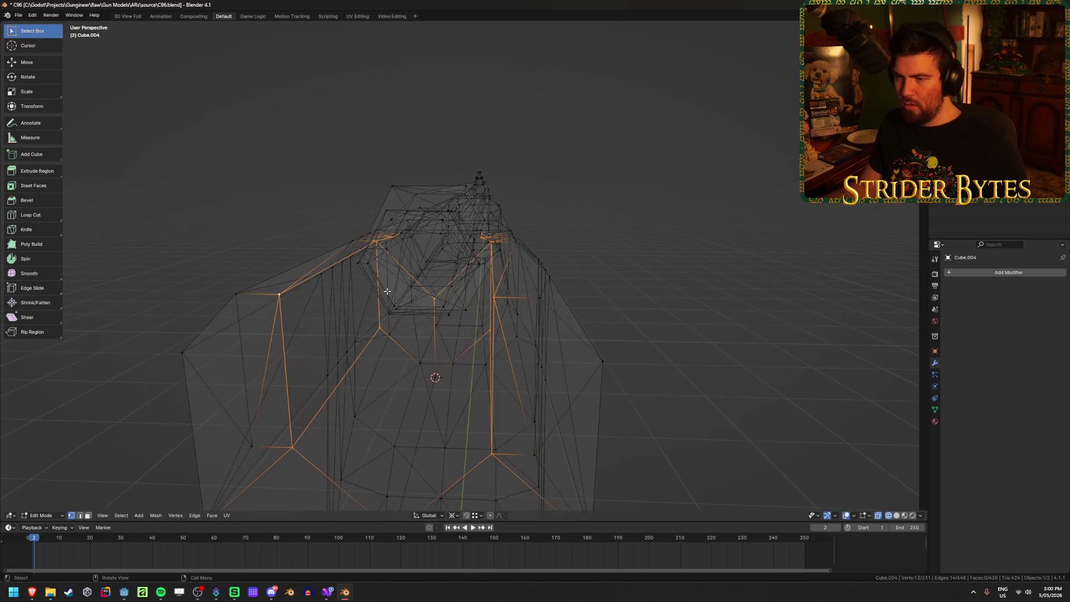
{"action": "left_click", "coordinate": [375, 240]}
{"action": "left_click", "coordinate": [379, 328], "text": "shift"}
{"action": "left_click", "coordinate": [292, 448], "text": "shift"}
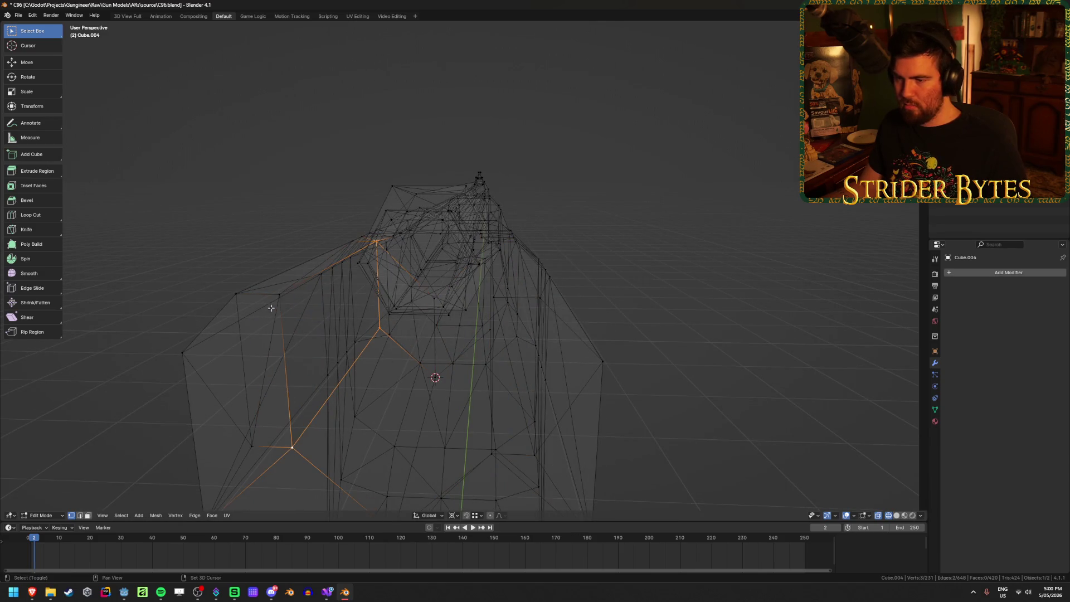
{"action": "left_click", "coordinate": [279, 295], "text": "shift"}
Select four corner vertices on the right side and fill a face across the gap
{"action": "mouse_move", "coordinate": [279, 295]}
{"action": "middle_mouse_down"}
{"action": "mouse_move", "coordinate": [364, 376]}
{"action": "mouse_move", "coordinate": [383, 375]}
{"action": "middle_mouse_up"}
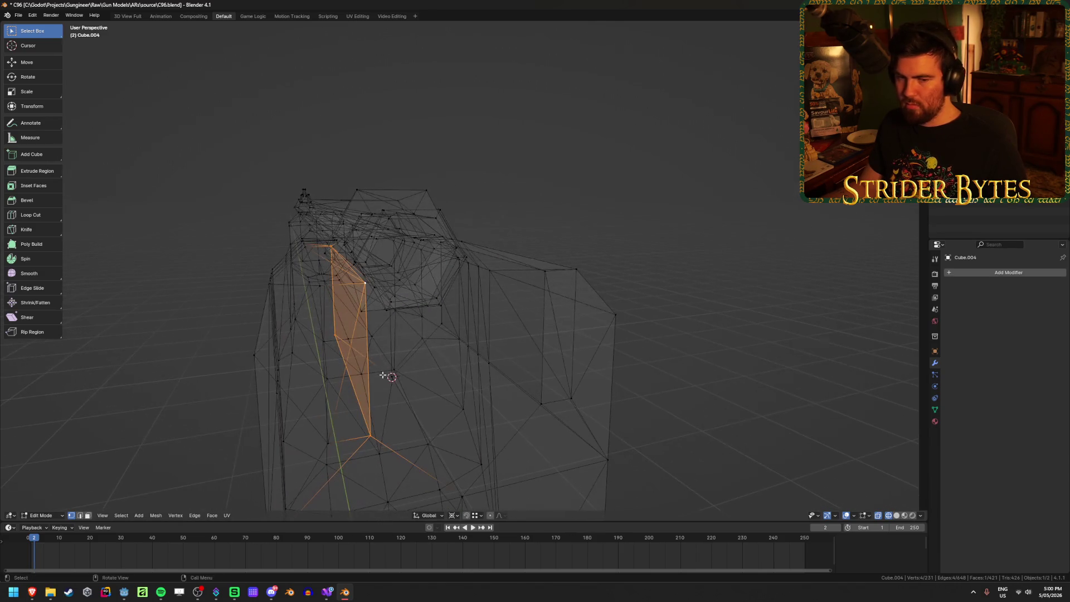
{"action": "left_click", "coordinate": [534, 276]}
{"action": "left_click", "coordinate": [540, 410], "text": "shift"}
{"action": "key", "text": "shift+s"}
{"action": "key", "text": "Escape"}
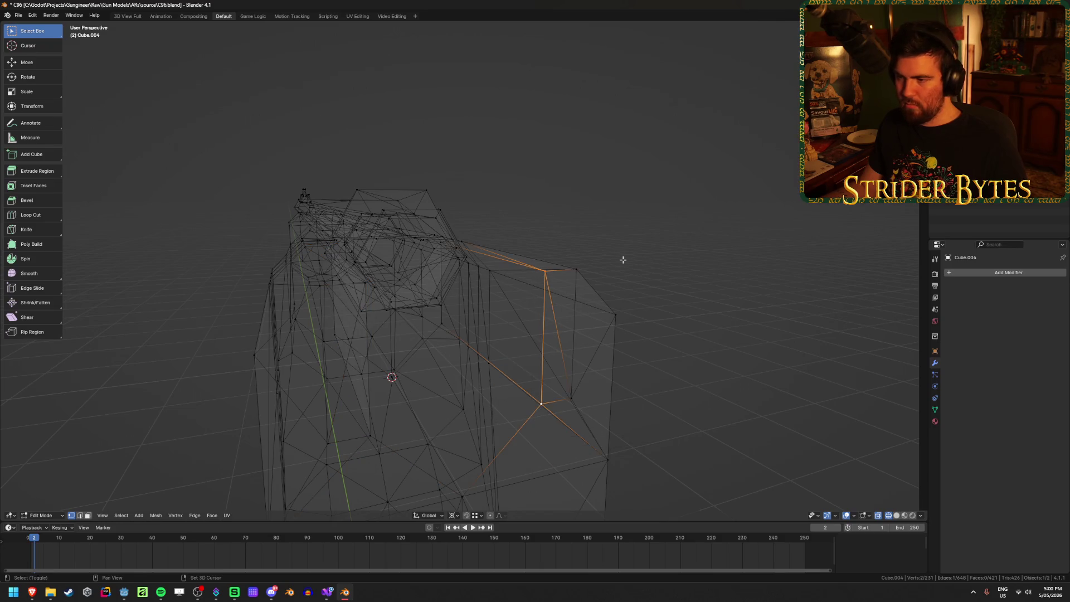
{"action": "key", "text": "shift+z"}
{"action": "left_click", "coordinate": [440, 324], "text": "shift"}
{"action": "key", "text": "shift+z"}
{"action": "middle_click_drag", "start_coordinate": [440, 312], "coordinate": [431, 238]}
{"action": "left_click", "coordinate": [431, 237], "text": "shift"}
{"action": "key", "text": "f"}
Check the new face around the hexagonal bore in solid shading, then return to Object Mode
{"action": "key", "text": "Tab"}
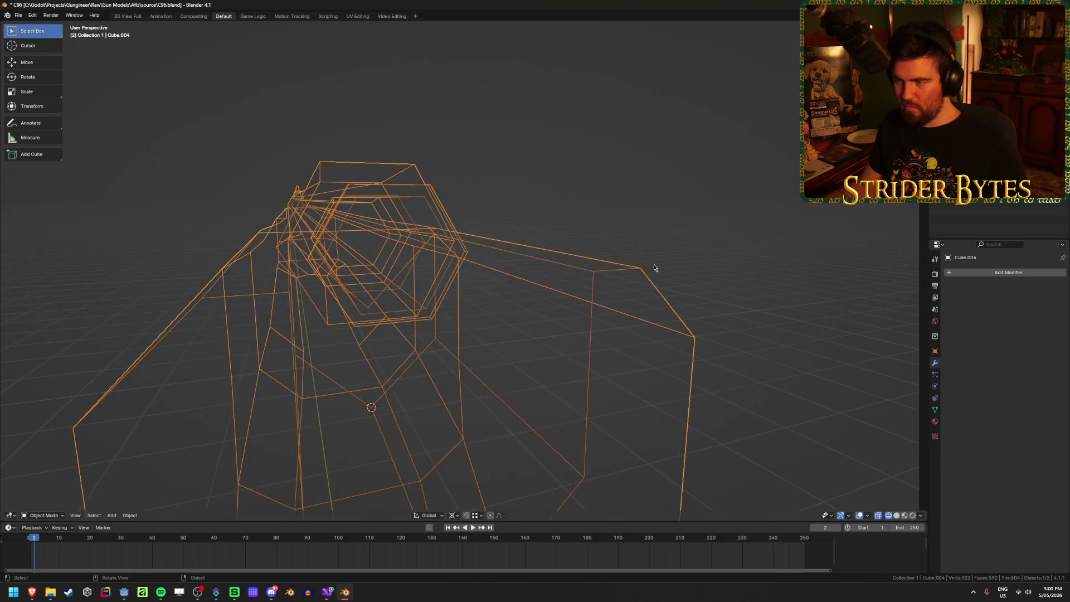
{"action": "left_click", "coordinate": [662, 229]}
{"action": "key", "text": "Tab"}
{"action": "key", "text": "shift+z"}
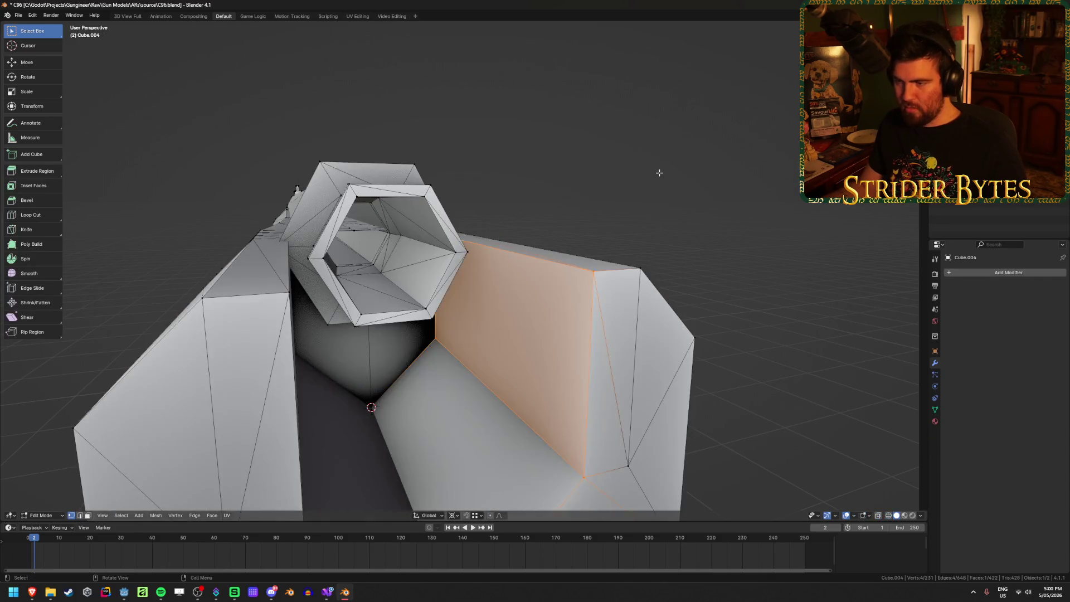
{"action": "left_click", "coordinate": [659, 172]}
{"action": "mouse_move", "coordinate": [659, 172]}
{"action": "middle_mouse_down"}
{"action": "mouse_move", "coordinate": [604, 195]}
{"action": "mouse_move", "coordinate": [631, 203]}
{"action": "mouse_move", "coordinate": [617, 194]}
{"action": "middle_mouse_up"}
{"action": "scroll", "coordinate": [622, 185], "scroll_direction": "down", "scroll_amount": 3}
{"action": "scroll", "coordinate": [495, 246], "scroll_direction": "up", "scroll_amount": 3}
{"action": "mouse_move", "coordinate": [495, 245]}
{"action": "middle_mouse_down"}
{"action": "mouse_move", "coordinate": [628, 174]}
{"action": "mouse_move", "coordinate": [546, 192]}
{"action": "mouse_move", "coordinate": [666, 225]}
{"action": "mouse_move", "coordinate": [837, 301]}
{"action": "mouse_move", "coordinate": [882, 305]}
{"action": "mouse_move", "coordinate": [572, 319]}
{"action": "middle_mouse_up"}
{"action": "scroll", "coordinate": [546, 191], "scroll_direction": "down", "scroll_amount": 5}
{"action": "key", "text": "Tab"}
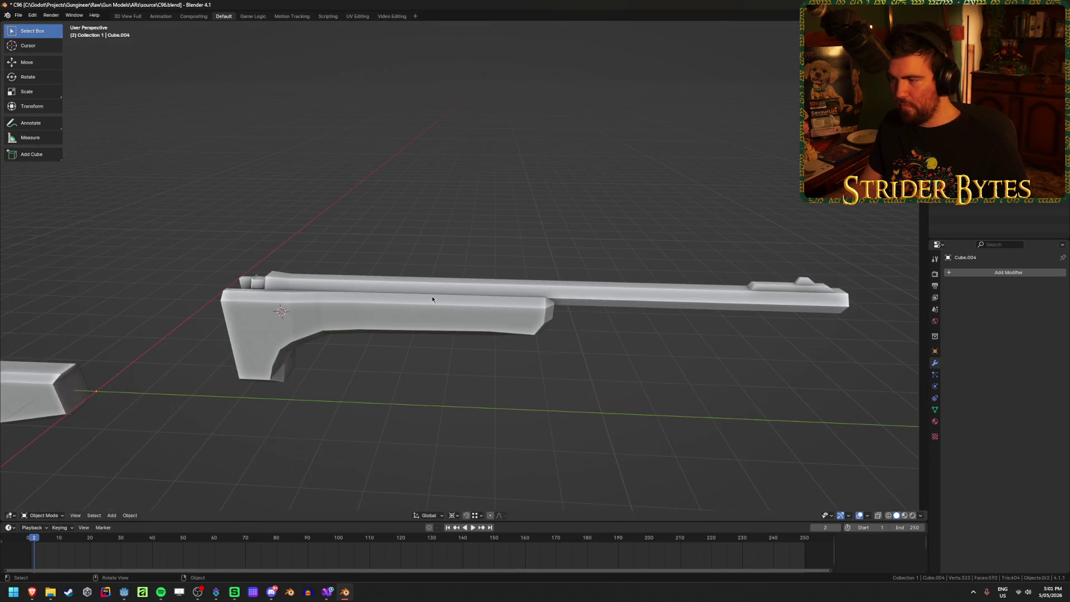
Exit local view and delete the spare piece, leaving three objects
{"action": "mouse_move", "coordinate": [432, 300]}
{"action": "middle_mouse_down"}
{"action": "mouse_move", "coordinate": [296, 312]}
{"action": "mouse_move", "coordinate": [440, 287]}
{"action": "mouse_move", "coordinate": [397, 293]}
{"action": "mouse_move", "coordinate": [548, 308]}
{"action": "mouse_move", "coordinate": [476, 276]}
{"action": "middle_mouse_up"}
{"action": "left_click", "coordinate": [292, 313]}
{"action": "key", "text": "KP_Divide"}
{"action": "key", "text": "alt+a"}
{"action": "left_click", "coordinate": [397, 294]}
{"action": "scroll", "coordinate": [393, 303], "scroll_direction": "up", "scroll_amount": 4}
{"action": "scroll", "coordinate": [548, 307], "scroll_direction": "down", "scroll_amount": 3}
{"action": "key", "text": "Delete"}
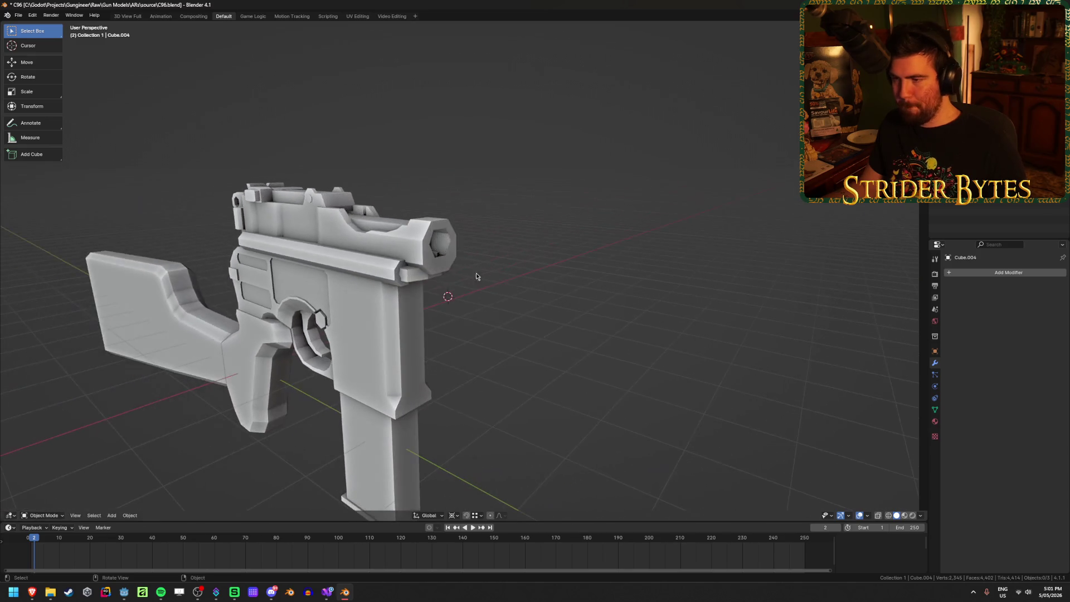
{"action": "scroll", "coordinate": [430, 252], "scroll_direction": "up", "scroll_amount": 3}
Extrude Cube.003's hexagonal bore inner loop about 0.064 along Y to deepen the barrel
{"action": "left_click", "coordinate": [418, 235]}
{"action": "key", "text": "Tab"}
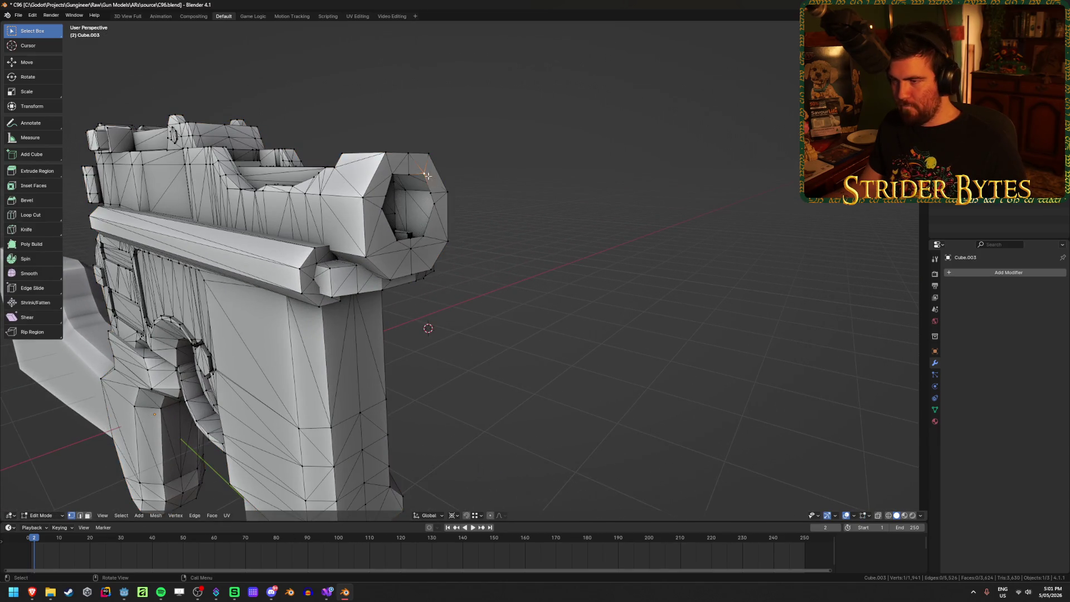
{"action": "left_click", "coordinate": [409, 236], "text": "shift"}
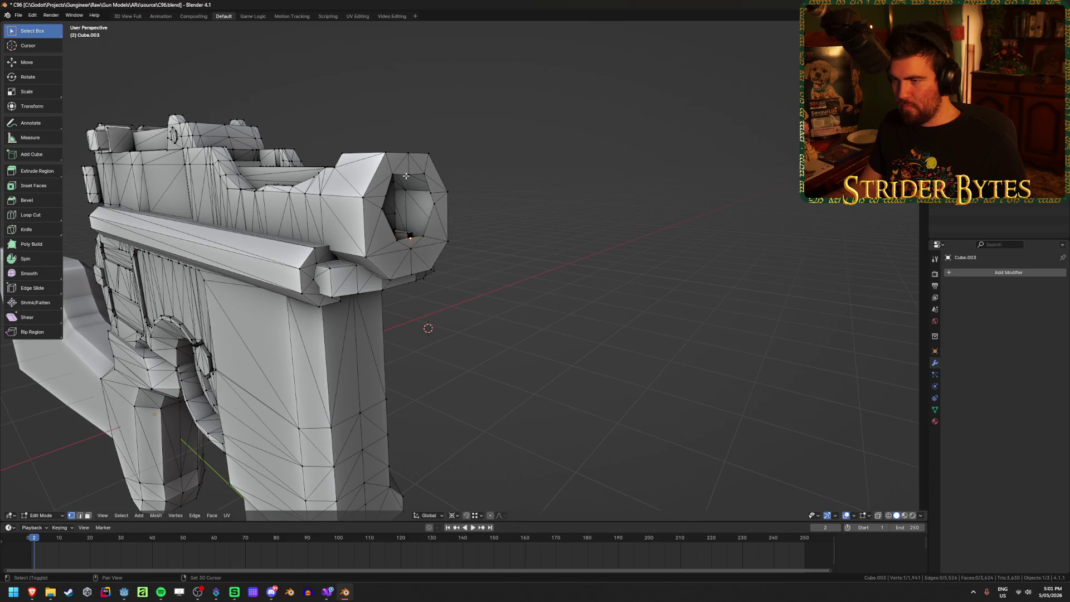
{"action": "key", "text": "KP_Decimal"}
{"action": "scroll", "coordinate": [554, 267], "scroll_direction": "down", "scroll_amount": 4}
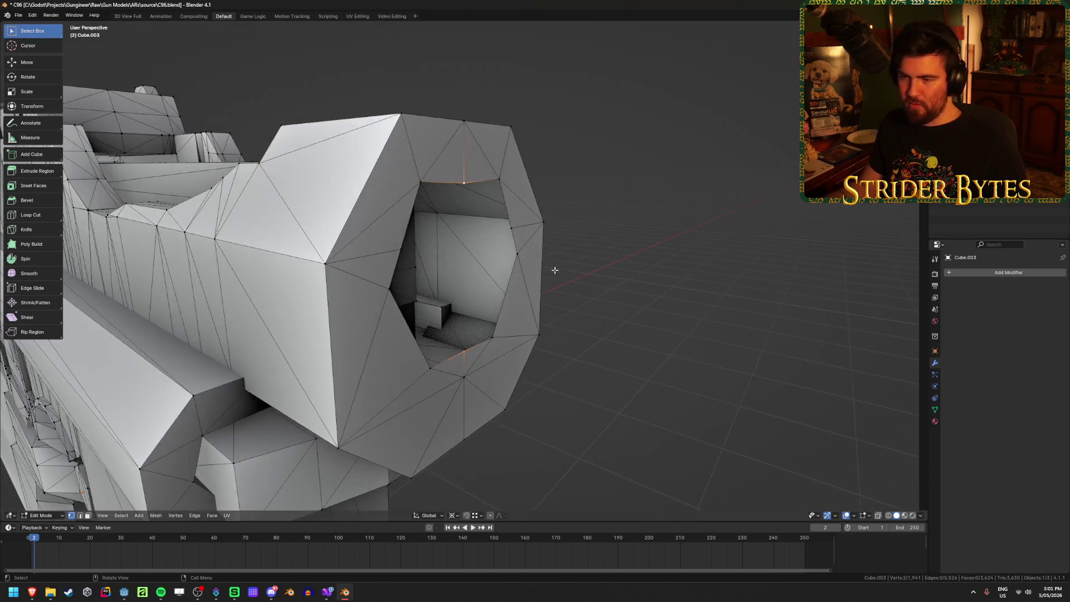
{"action": "mouse_move", "coordinate": [554, 268]}
{"action": "middle_mouse_down"}
{"action": "mouse_move", "coordinate": [501, 305]}
{"action": "mouse_move", "coordinate": [496, 184]}
{"action": "mouse_move", "coordinate": [520, 264]}
{"action": "mouse_move", "coordinate": [552, 262]}
{"action": "middle_mouse_up"}
{"action": "left_click", "coordinate": [496, 183], "text": "alt"}
{"action": "key", "text": "g"}
{"action": "key", "text": "y"}
{"action": "left_click", "coordinate": [594, 254]}
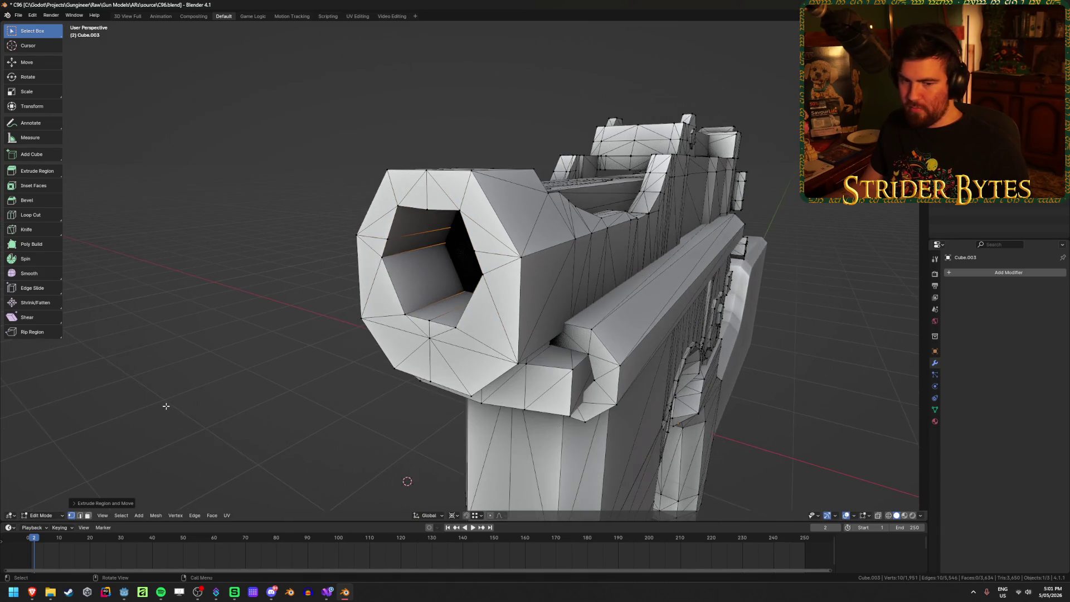
Switch back to Object Mode for a close side view of the receiver
{"action": "key", "text": "ctrl+z"}
{"action": "key", "text": "ctrl+z"}
{"action": "key", "text": "ctrl+z"}
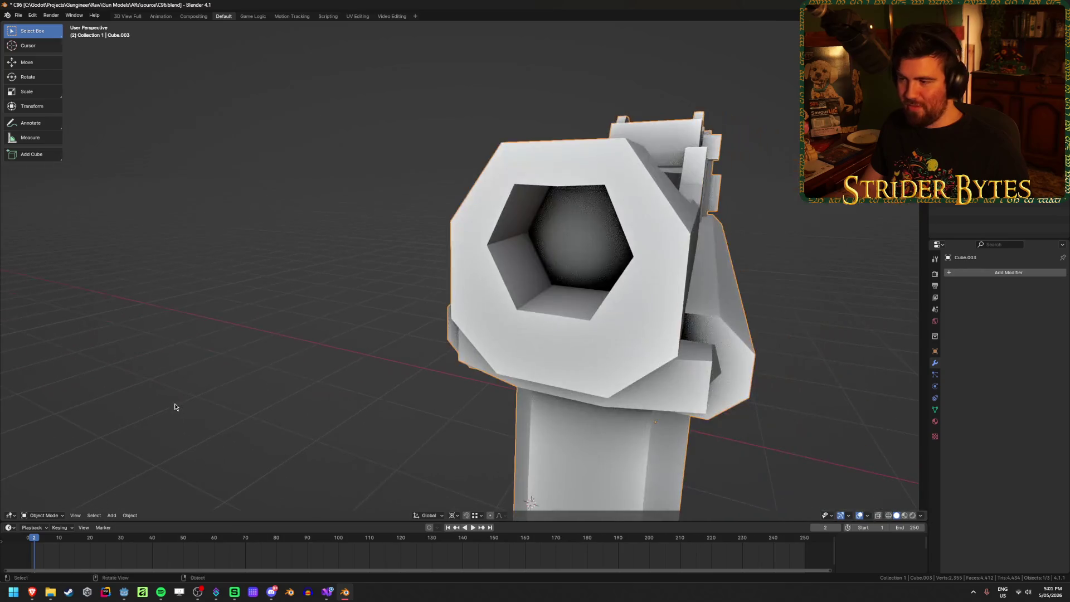
{"action": "key", "text": "Tab"}
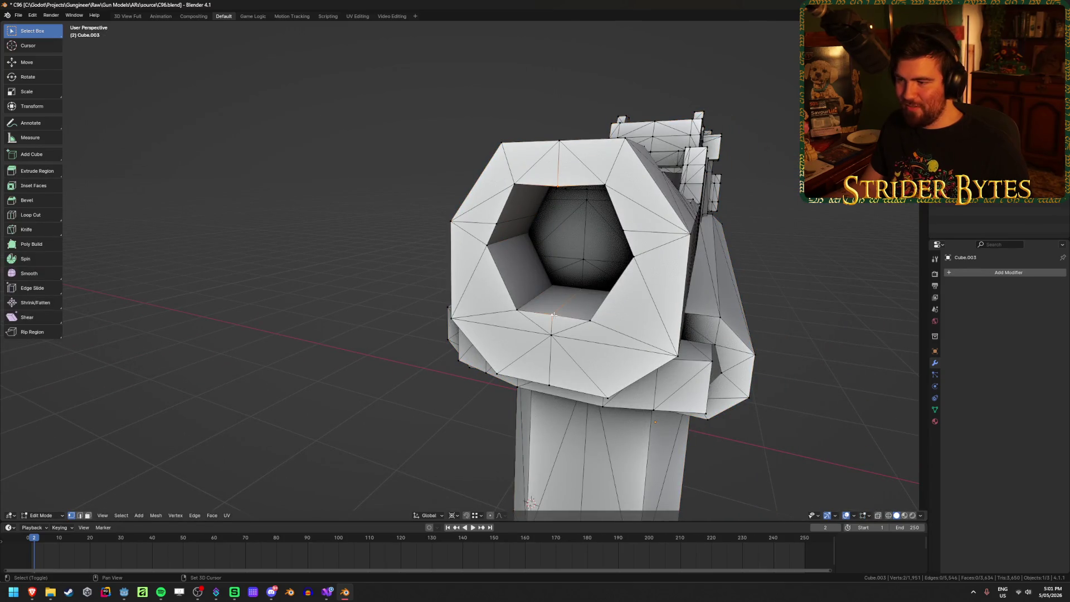
{"action": "key", "text": "ctrl+Tab"}
{"action": "left_click", "coordinate": [550, 363]}
{"action": "mouse_move", "coordinate": [318, 342]}
{"action": "middle_mouse_down"}
{"action": "mouse_move", "coordinate": [470, 339]}
{"action": "mouse_move", "coordinate": [326, 331]}
{"action": "middle_mouse_up"}
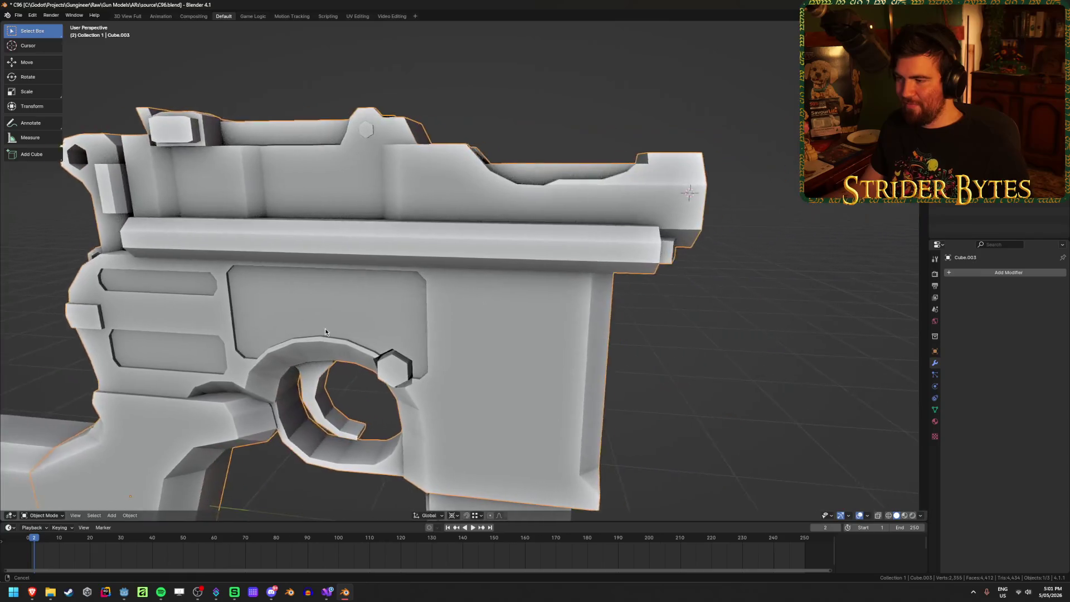
Set the receiver's origin to the 3D cursor
{"action": "scroll", "coordinate": [325, 332], "scroll_direction": "down", "scroll_amount": 4}
{"action": "right_click", "coordinate": [533, 331]}
{"action": "mouse_move", "coordinate": [557, 330]}
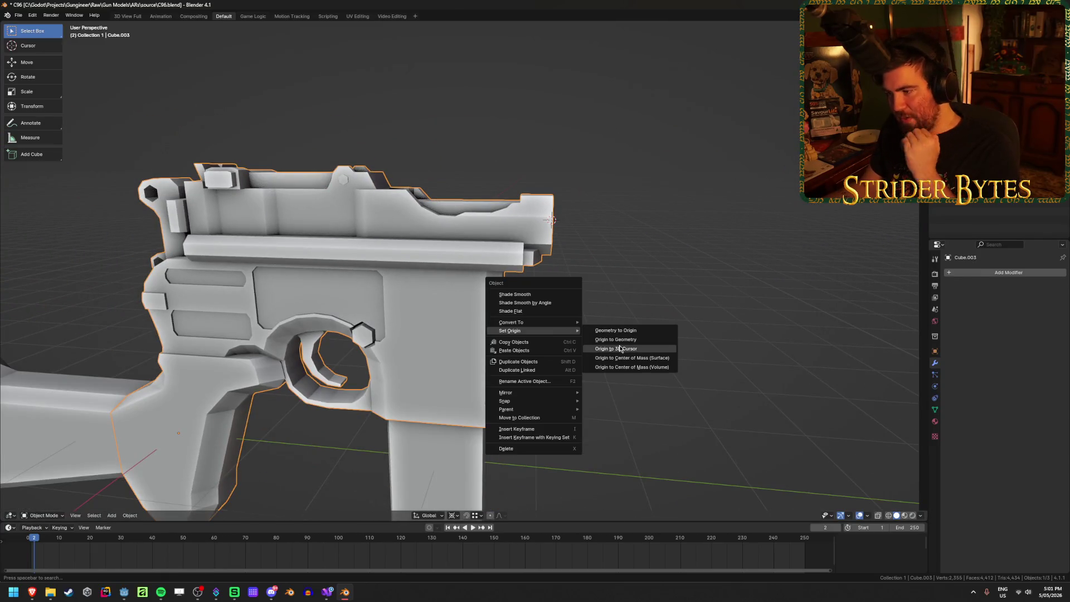
{"action": "left_click", "coordinate": [620, 349]}
Add a plain axes empty at the 3D cursor, then undo it
{"action": "key", "text": "shift+a"}
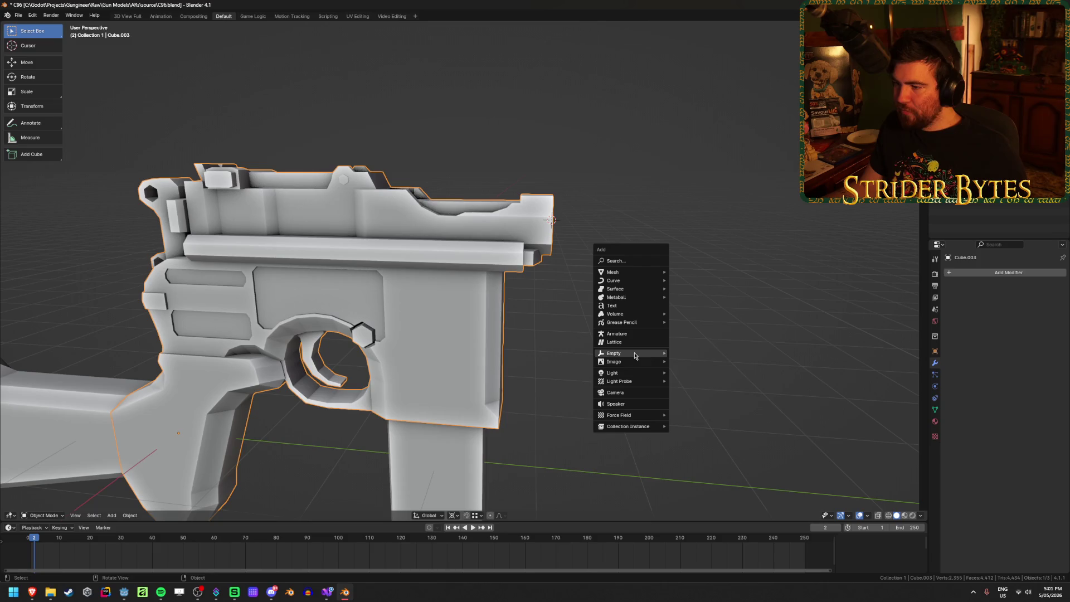
{"action": "mouse_move", "coordinate": [635, 353]}
{"action": "left_click", "coordinate": [693, 354]}
{"action": "scroll", "coordinate": [658, 329], "scroll_direction": "down", "scroll_amount": 4}
{"action": "middle_click_drag", "start_coordinate": [658, 329], "coordinate": [580, 353]}
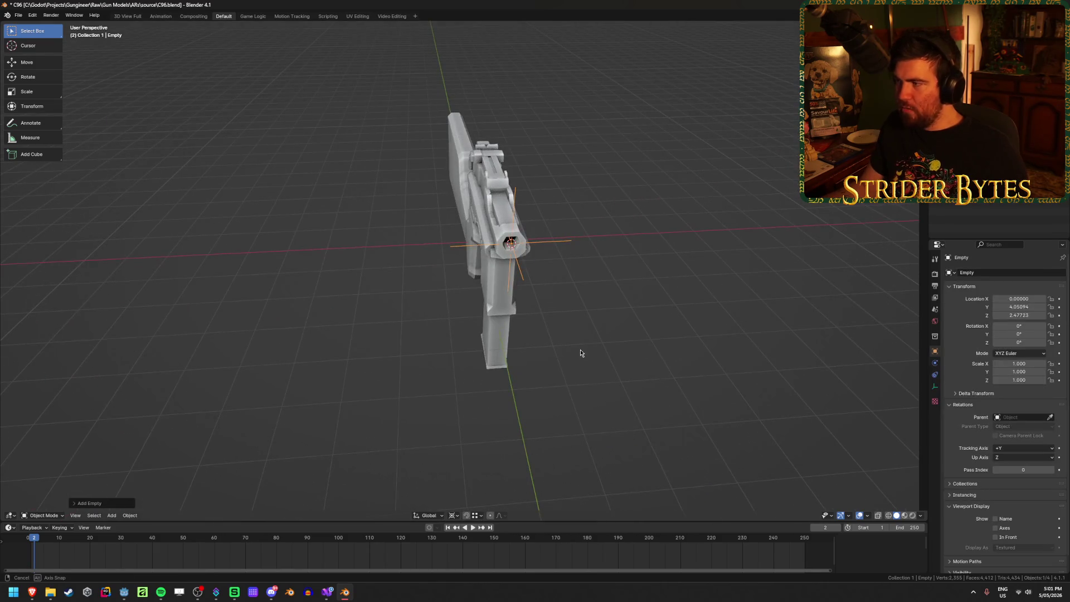
{"action": "key", "text": "ctrl+z"}
{"action": "key", "text": "Tab"}
{"action": "key", "text": "Tab"}
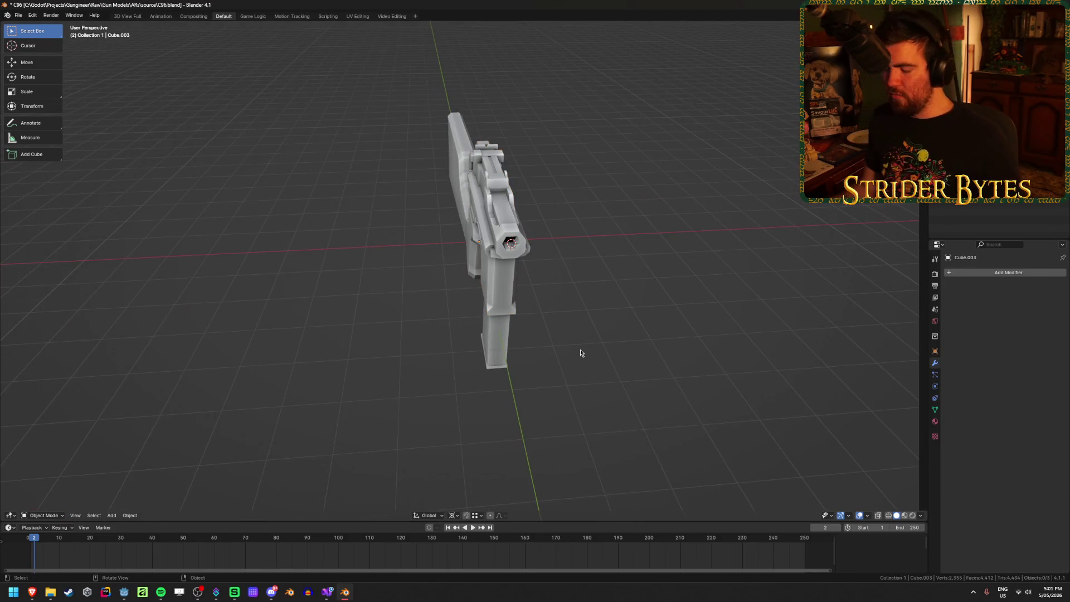
Unhide the stock and barrel parts with Alt+H so the whole carbine shows
{"action": "key", "text": "alt+h"}
{"action": "middle_click_drag", "start_coordinate": [335, 286], "coordinate": [424, 256]}
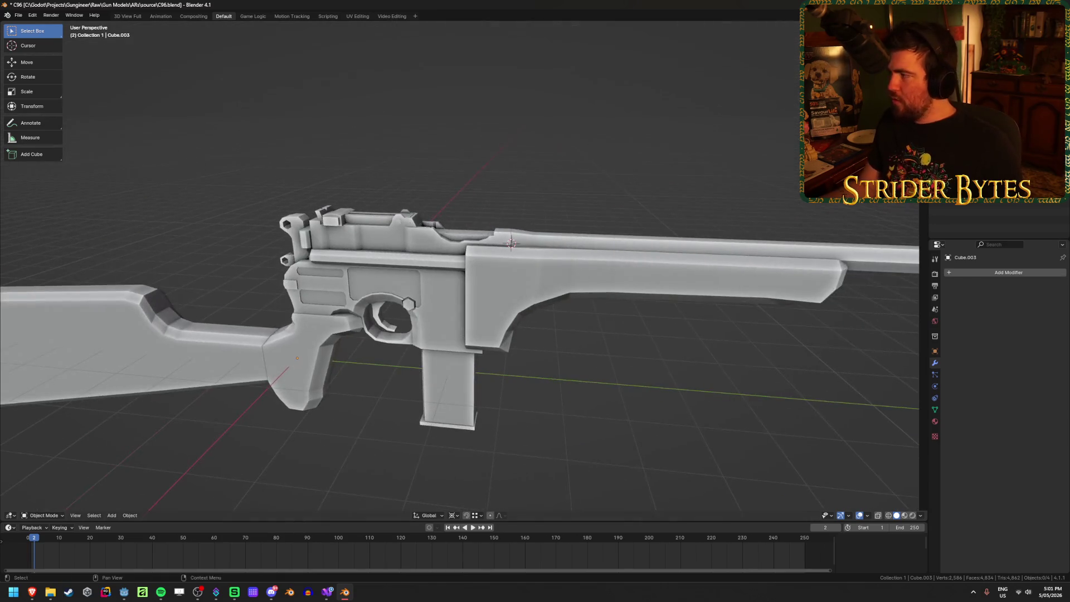
{"action": "key", "text": "alt+Tab"}
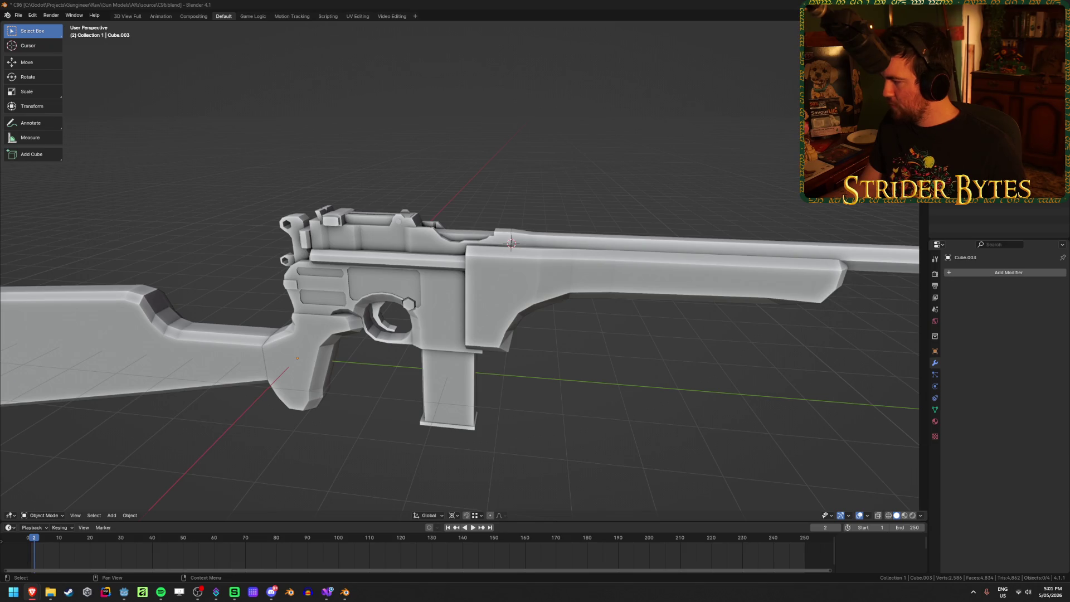
Orbit around the assembled carbine to inspect it from several angles
{"action": "scroll", "coordinate": [597, 343], "scroll_direction": "down", "scroll_amount": 4}
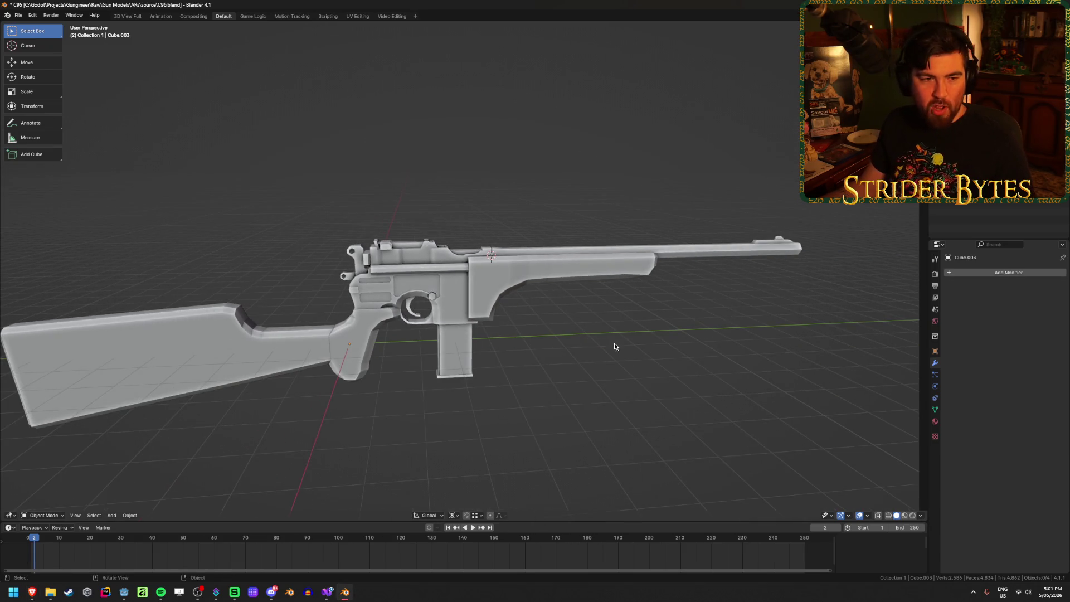
{"action": "mouse_move", "coordinate": [615, 346]}
{"action": "middle_mouse_down"}
{"action": "mouse_move", "coordinate": [625, 340]}
{"action": "mouse_move", "coordinate": [417, 307]}
{"action": "middle_mouse_up"}
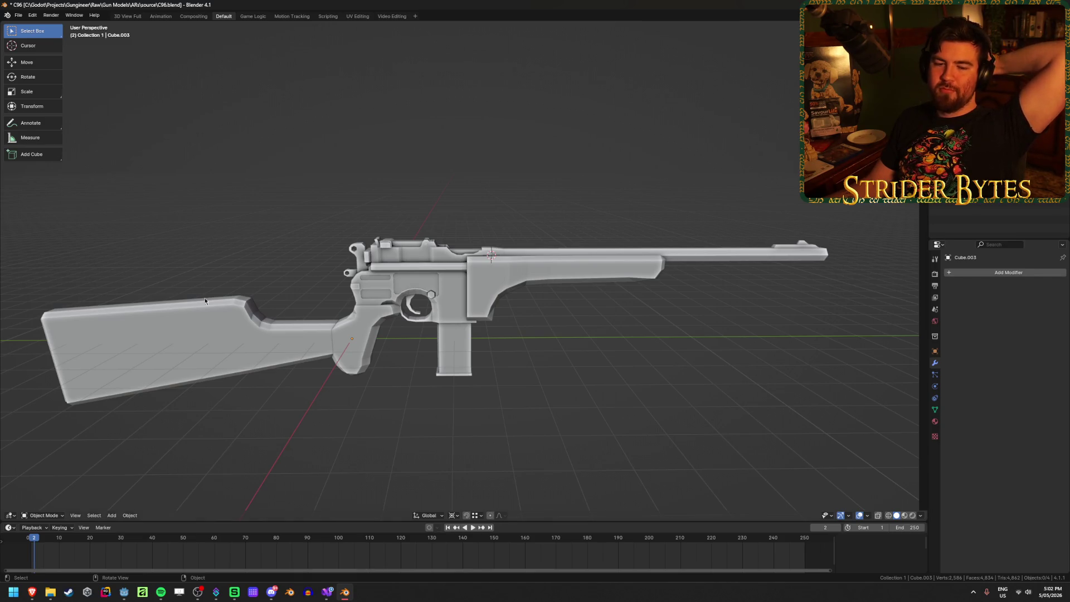
{"action": "mouse_move", "coordinate": [321, 402]}
{"action": "middle_mouse_down"}
{"action": "mouse_move", "coordinate": [335, 400]}
{"action": "mouse_move", "coordinate": [304, 395]}
{"action": "middle_mouse_up"}
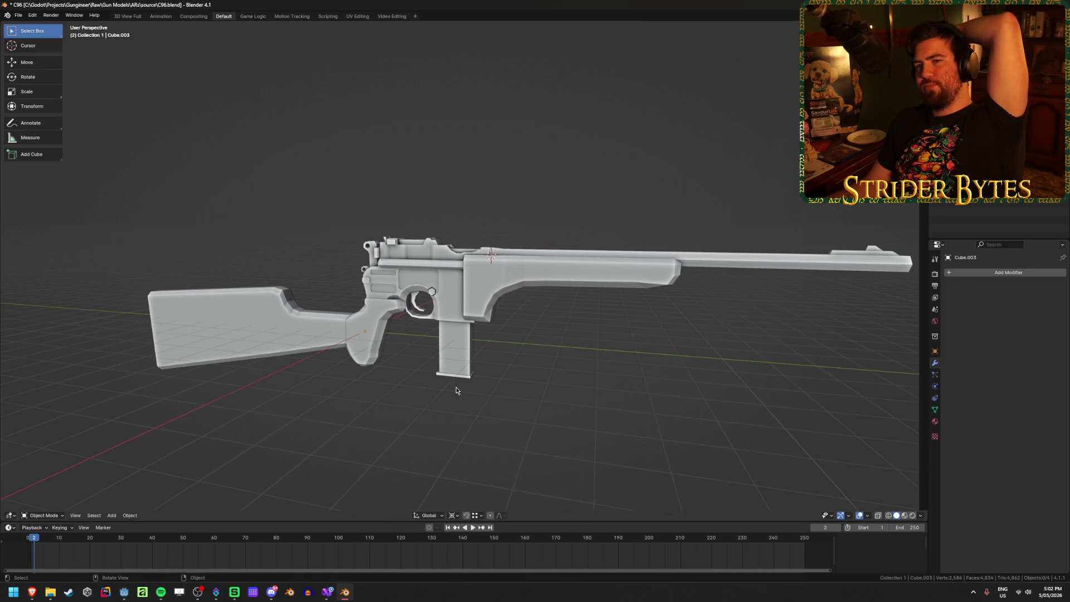
{"action": "middle_click_drag", "start_coordinate": [456, 390], "coordinate": [423, 390]}
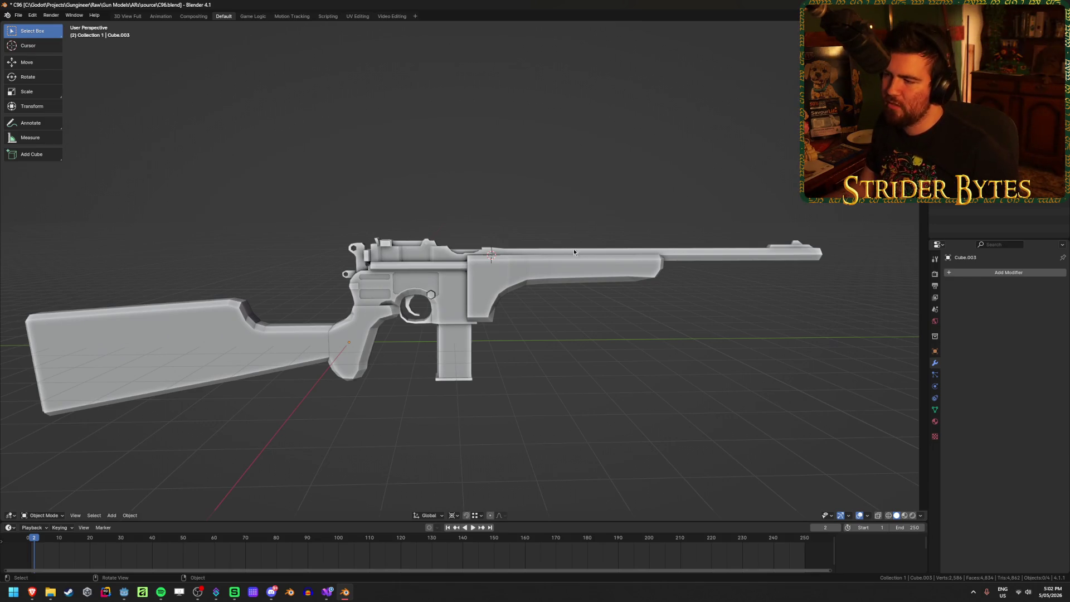
{"action": "left_click", "coordinate": [568, 272]}
{"action": "mouse_move", "coordinate": [564, 371]}
{"action": "middle_mouse_down"}
{"action": "mouse_move", "coordinate": [409, 382]}
{"action": "mouse_move", "coordinate": [443, 383]}
{"action": "middle_mouse_up"}
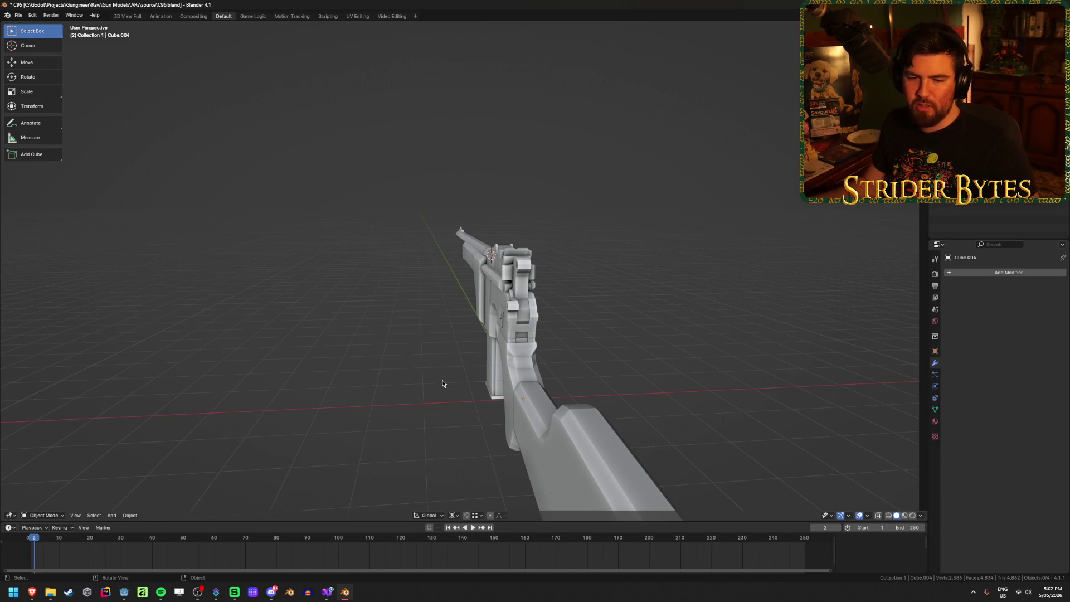
{"action": "mouse_move", "coordinate": [554, 246]}
{"action": "middle_mouse_down"}
{"action": "mouse_move", "coordinate": [633, 268]}
{"action": "mouse_move", "coordinate": [543, 263]}
{"action": "middle_mouse_up"}
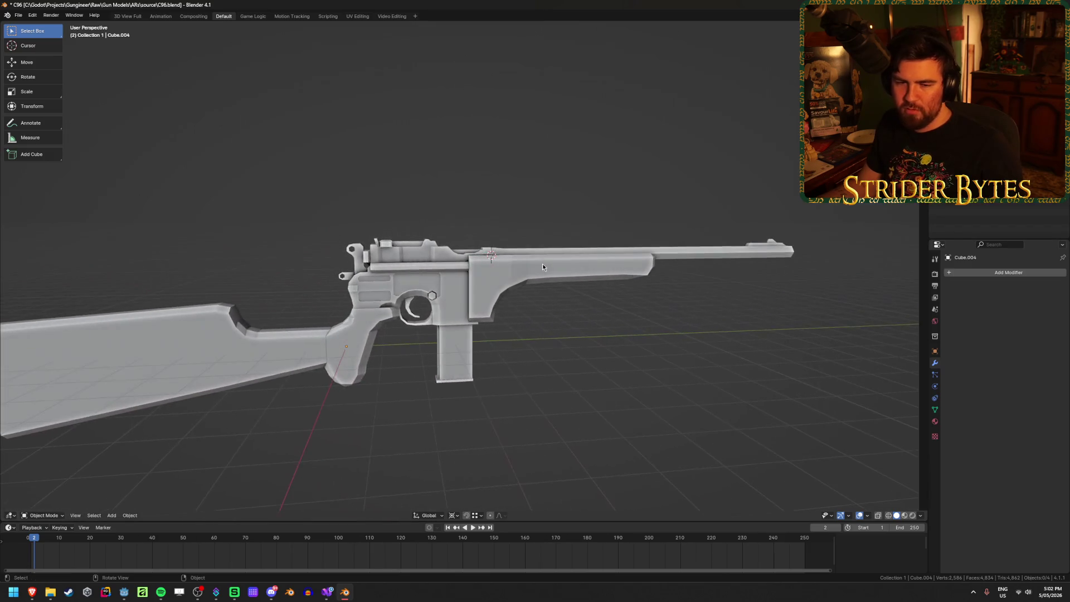
{"action": "scroll", "coordinate": [587, 259], "scroll_direction": "up", "scroll_amount": 2}
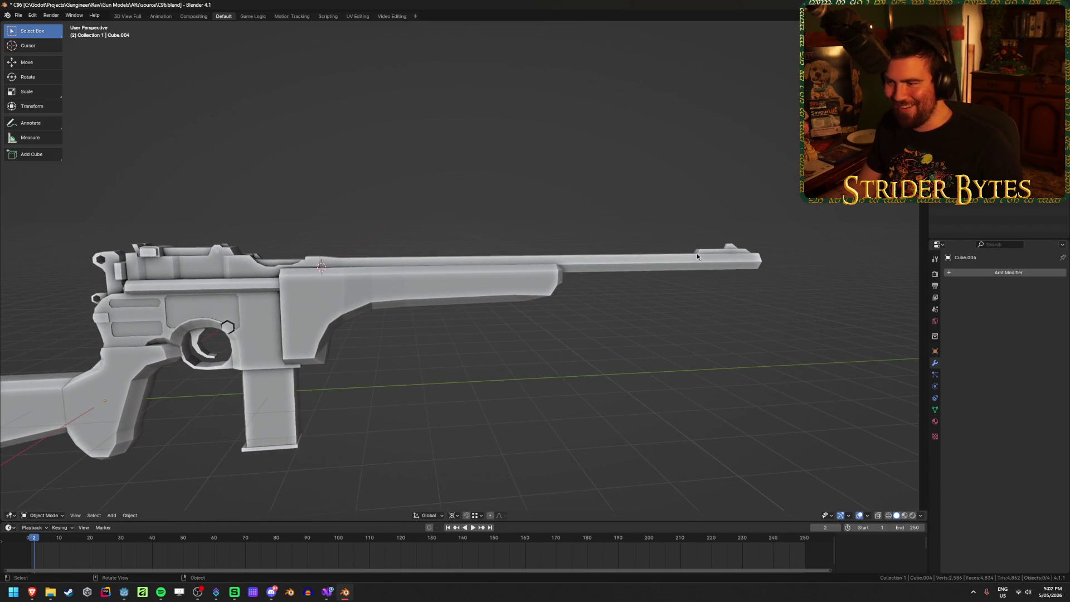
Select the forestock and barrel part and save C96.blend
{"action": "left_click", "coordinate": [534, 271]}
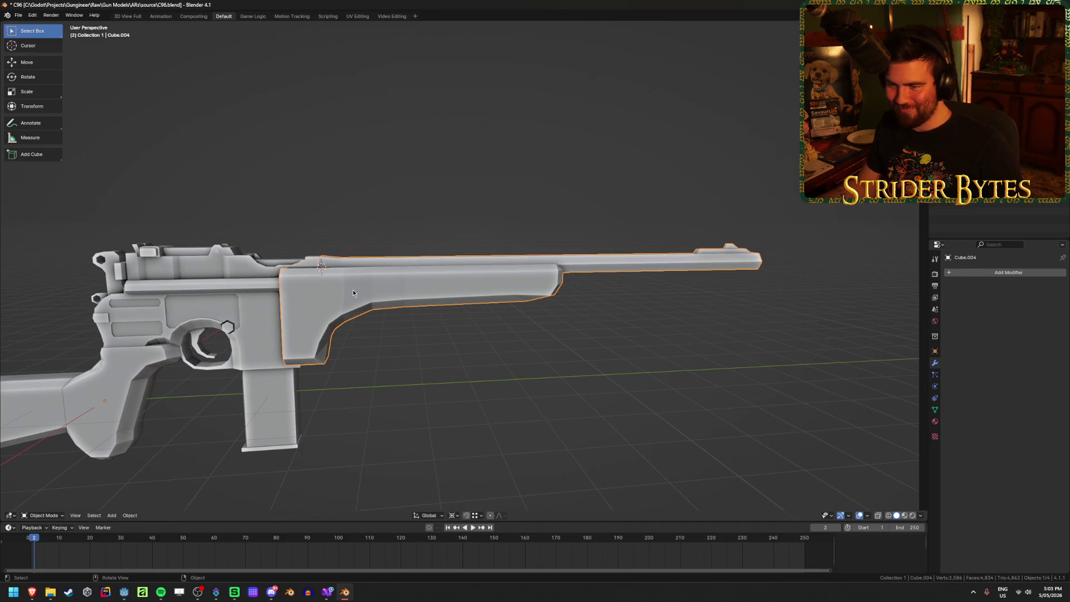
{"action": "mouse_move", "coordinate": [353, 289]}
{"action": "middle_mouse_down"}
{"action": "mouse_move", "coordinate": [502, 301]}
{"action": "mouse_move", "coordinate": [467, 298]}
{"action": "middle_mouse_up"}
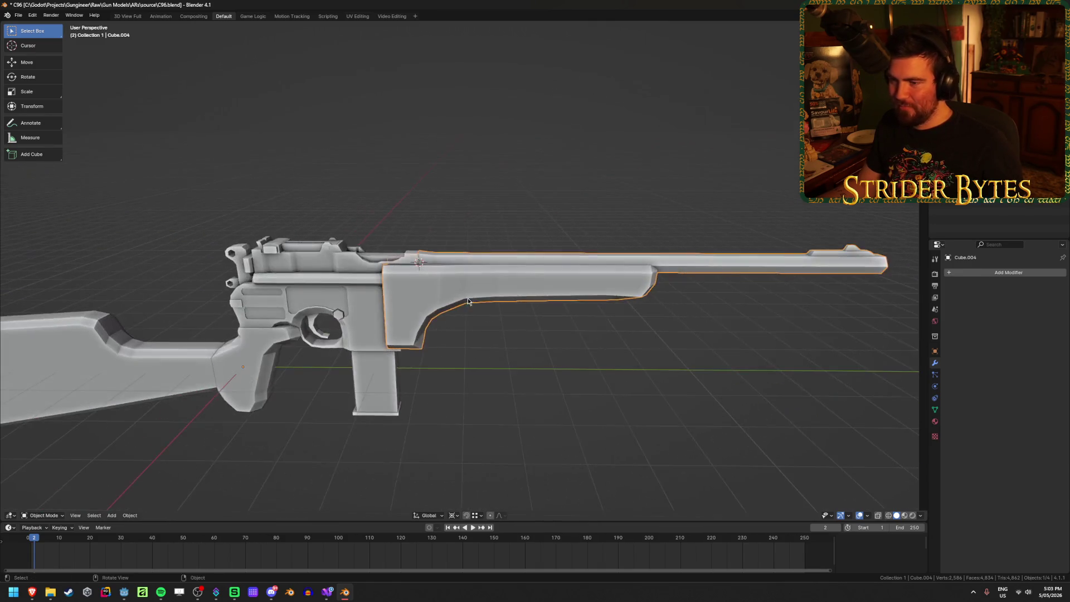
{"action": "left_click", "coordinate": [469, 349]}
{"action": "left_click", "coordinate": [415, 301]}
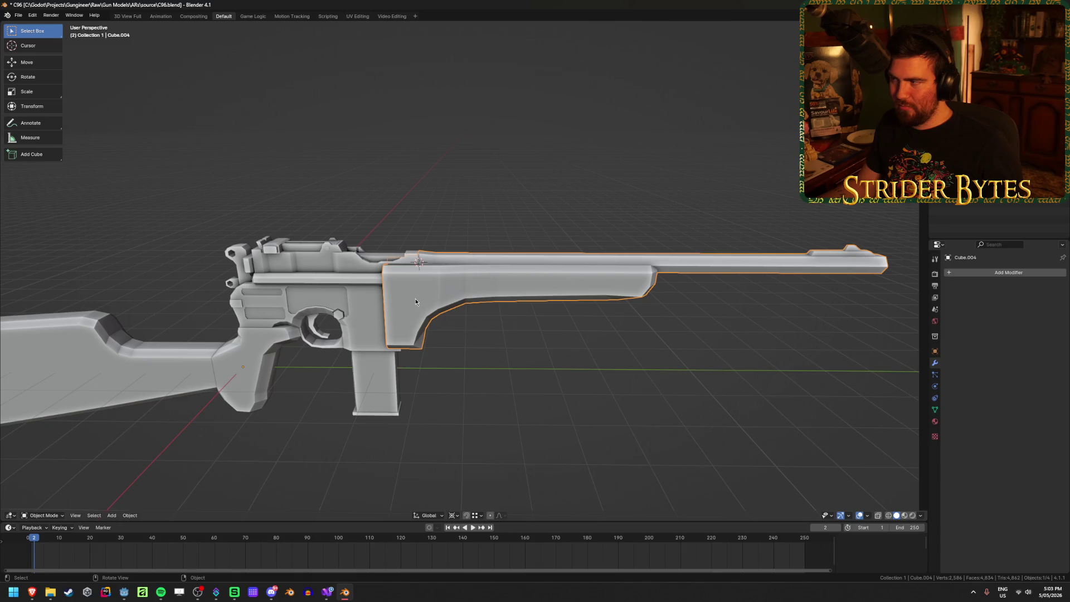
{"action": "scroll", "coordinate": [597, 388], "scroll_direction": "down", "scroll_amount": 3}
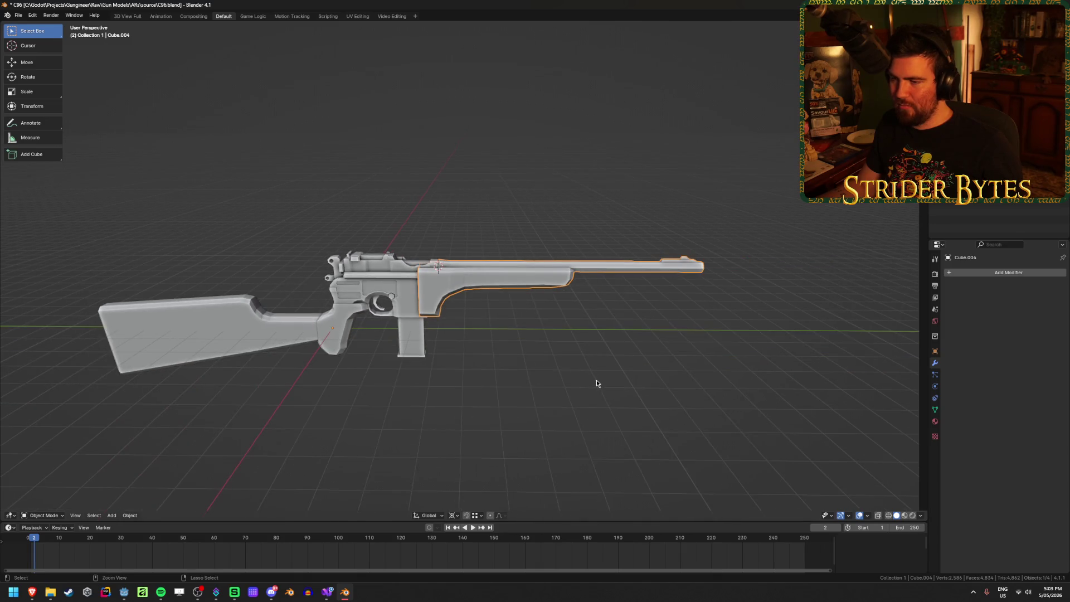
{"action": "key", "text": "ctrl+s"}
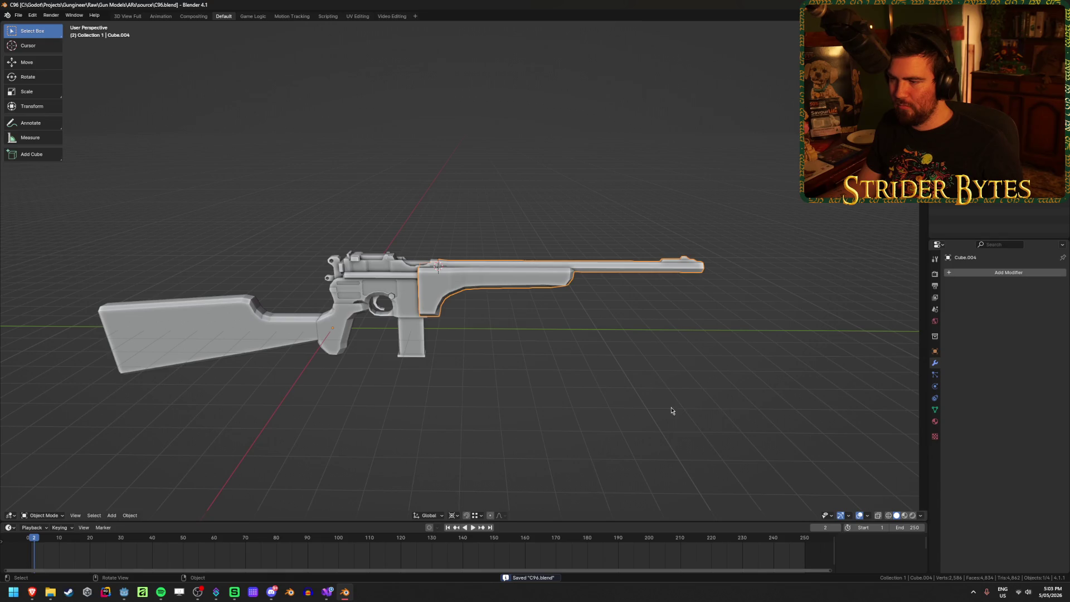
Select all four gun parts
{"action": "scroll", "coordinate": [580, 390], "scroll_direction": "up", "scroll_amount": 5}
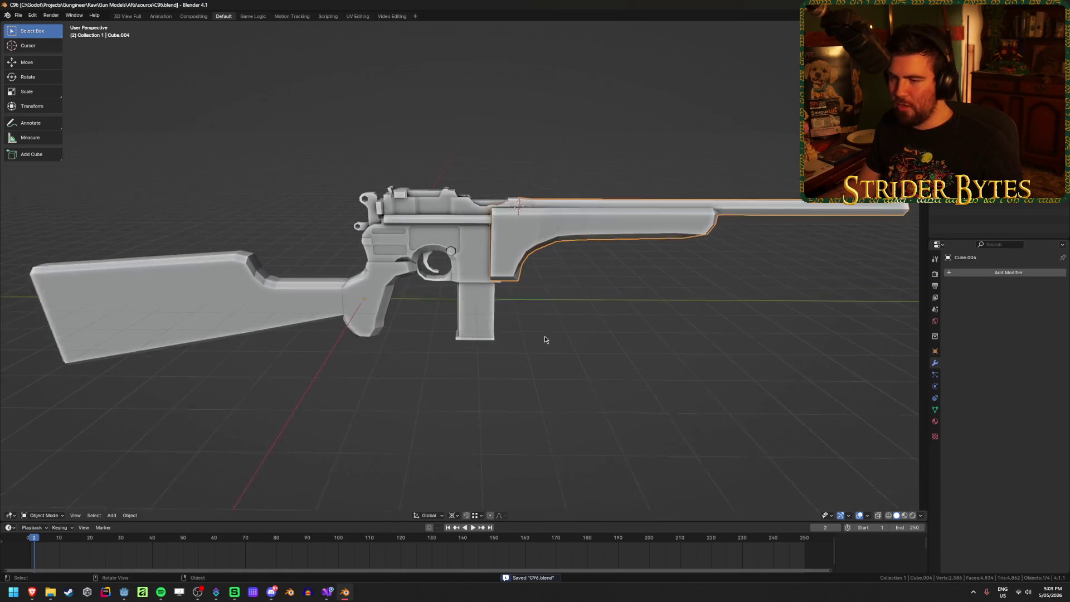
{"action": "left_click", "coordinate": [628, 358]}
{"action": "scroll", "coordinate": [628, 359], "scroll_direction": "down", "scroll_amount": 3}
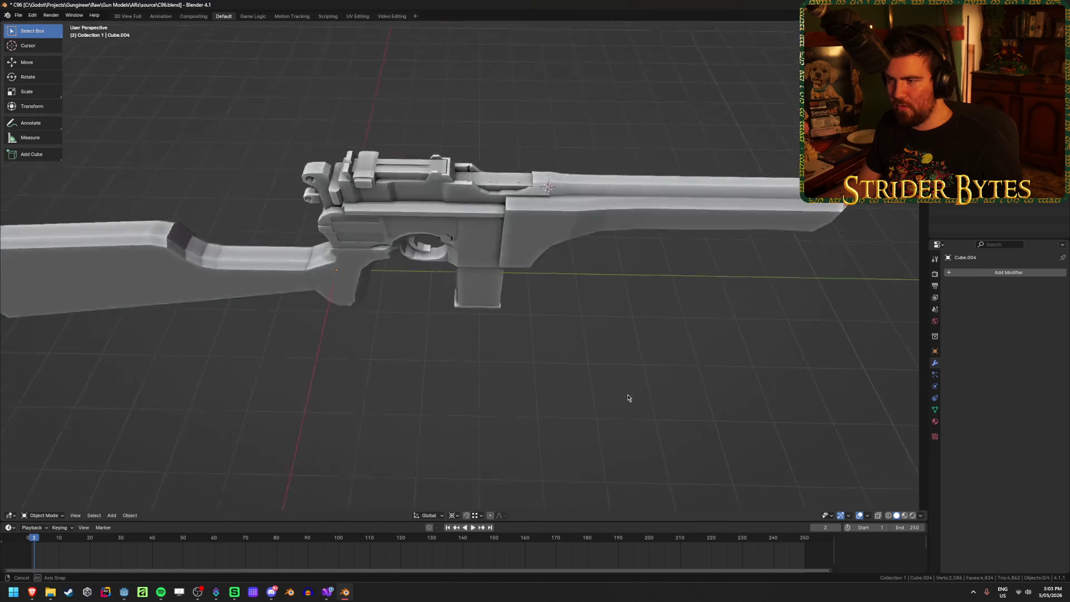
{"action": "left_click", "coordinate": [363, 340]}
{"action": "scroll", "coordinate": [736, 384], "scroll_direction": "down", "scroll_amount": 2}
{"action": "left_click_drag", "start_coordinate": [752, 388], "coordinate": [676, 349]}
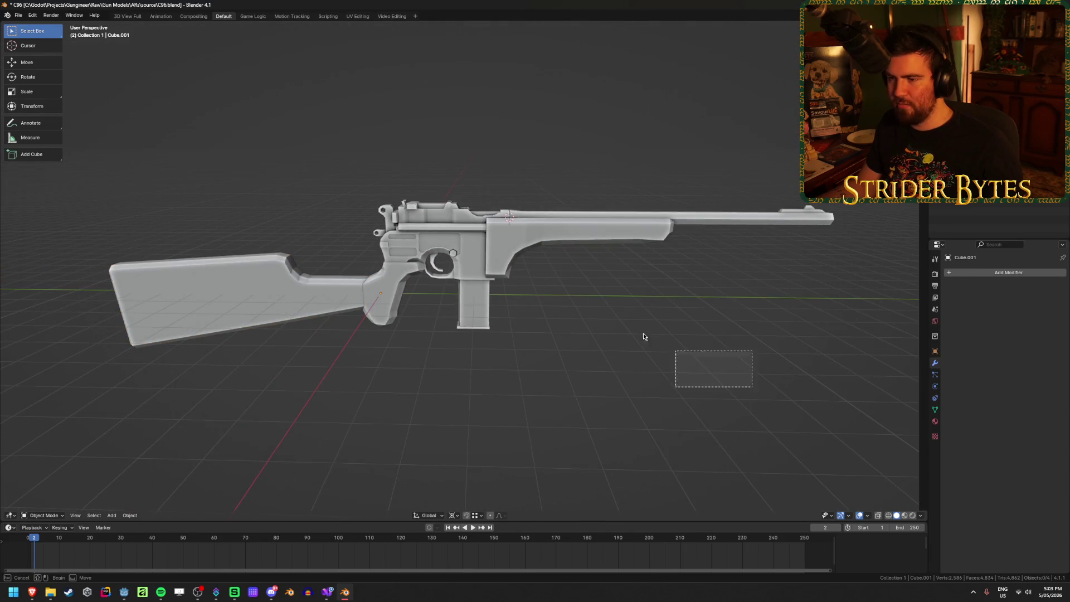
{"action": "key", "text": "a"}
{"action": "left_click", "coordinate": [694, 314]}
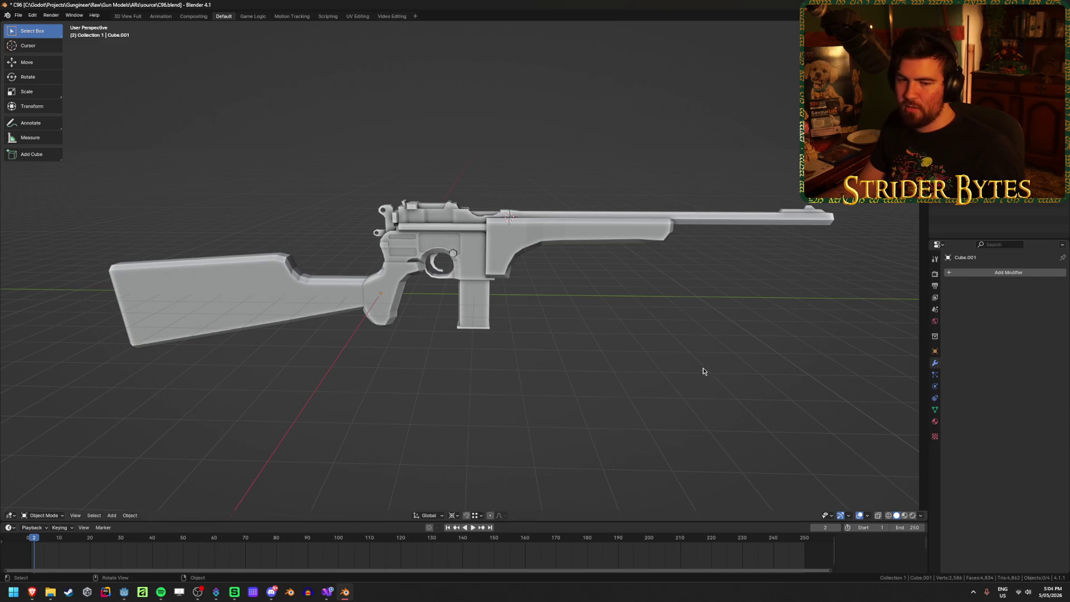
Add a cube and snap both the 3D cursor and the cube to the world origin
{"action": "key", "text": "shift+a"}
{"action": "mouse_move", "coordinate": [649, 352]}
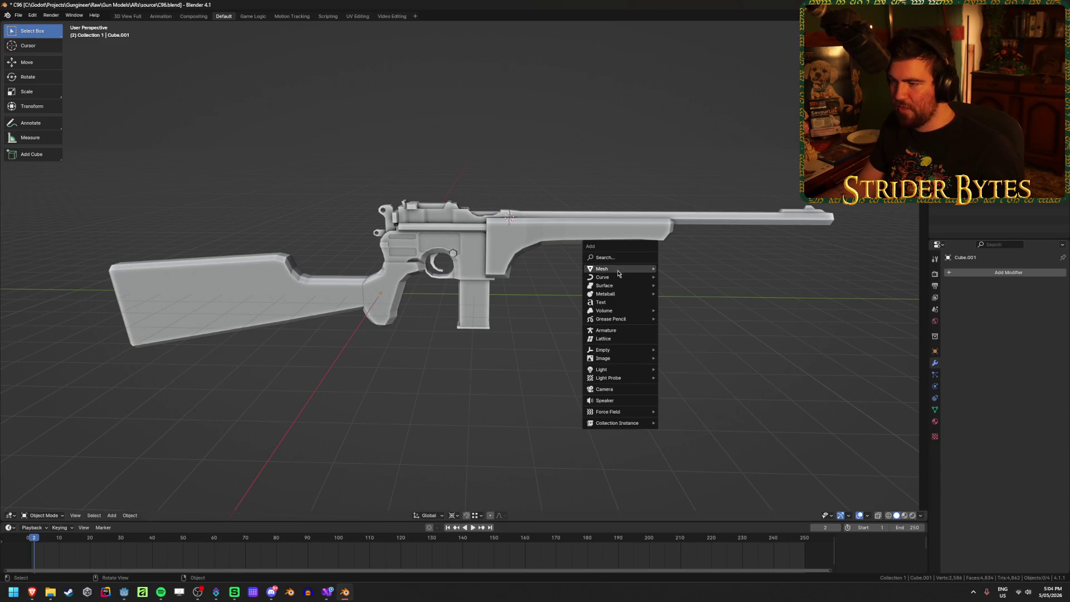
{"action": "mouse_move", "coordinate": [624, 268]}
{"action": "left_click", "coordinate": [689, 278]}
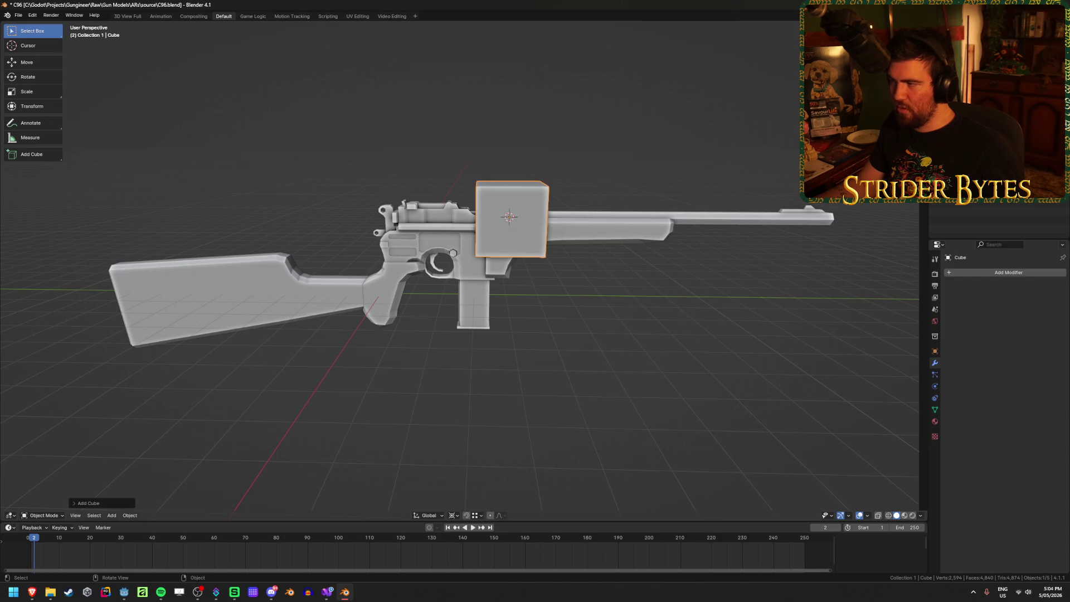
{"action": "key", "text": "shift+s"}
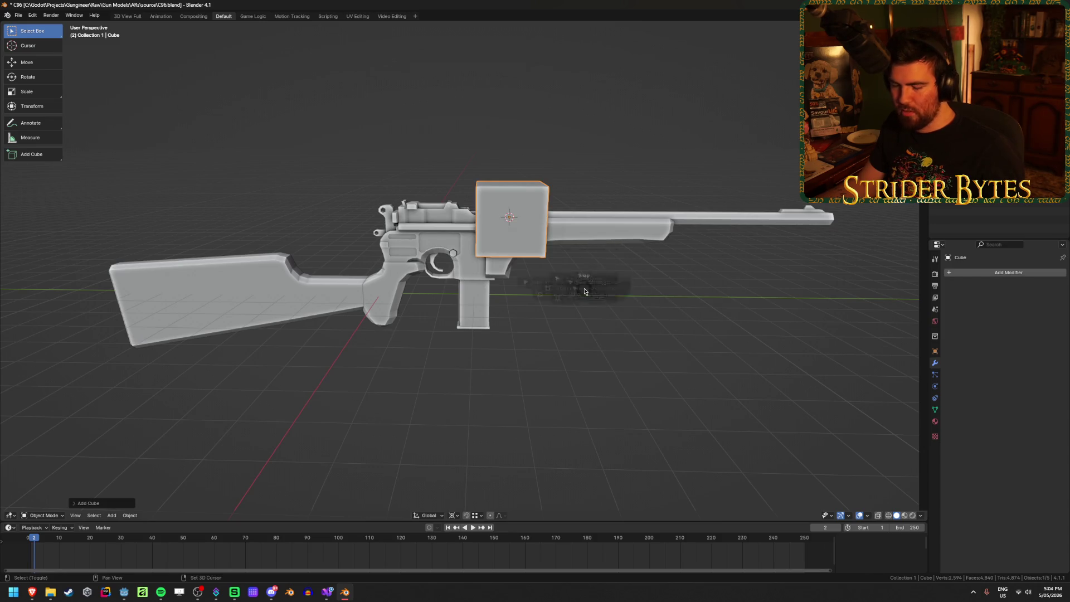
{"action": "left_click", "coordinate": [516, 326]}
{"action": "key", "text": "shift+s"}
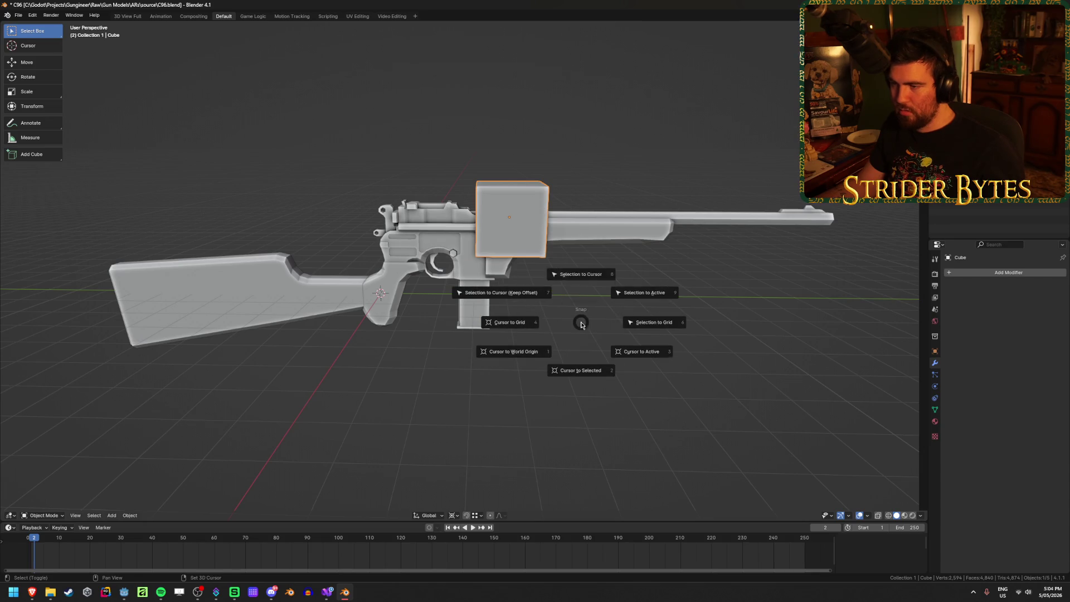
{"action": "left_click", "coordinate": [573, 275]}
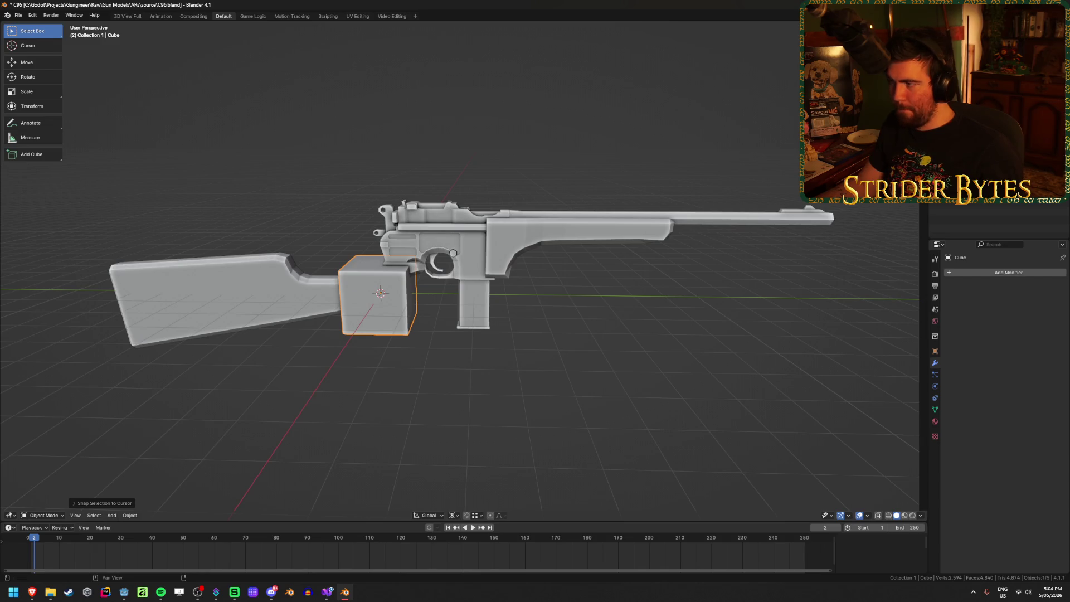
Try scaling the cube along X, undo it, and deselect the cube
{"action": "key", "text": "s"}
{"action": "key", "text": "x"}
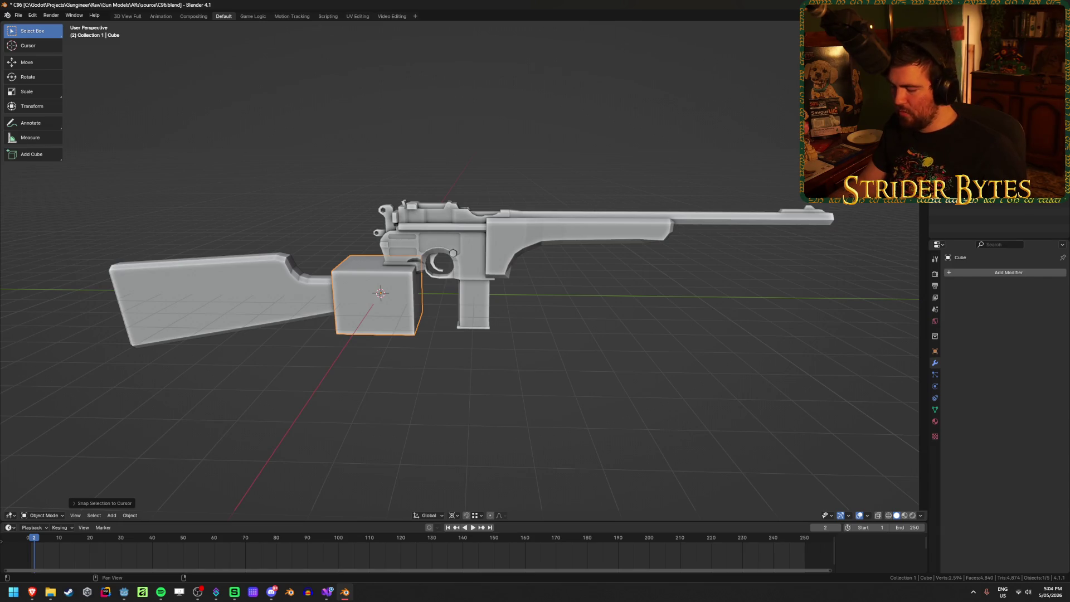
{"action": "key", "text": "ctrl+z"}
{"action": "key", "text": "ctrl+z"}
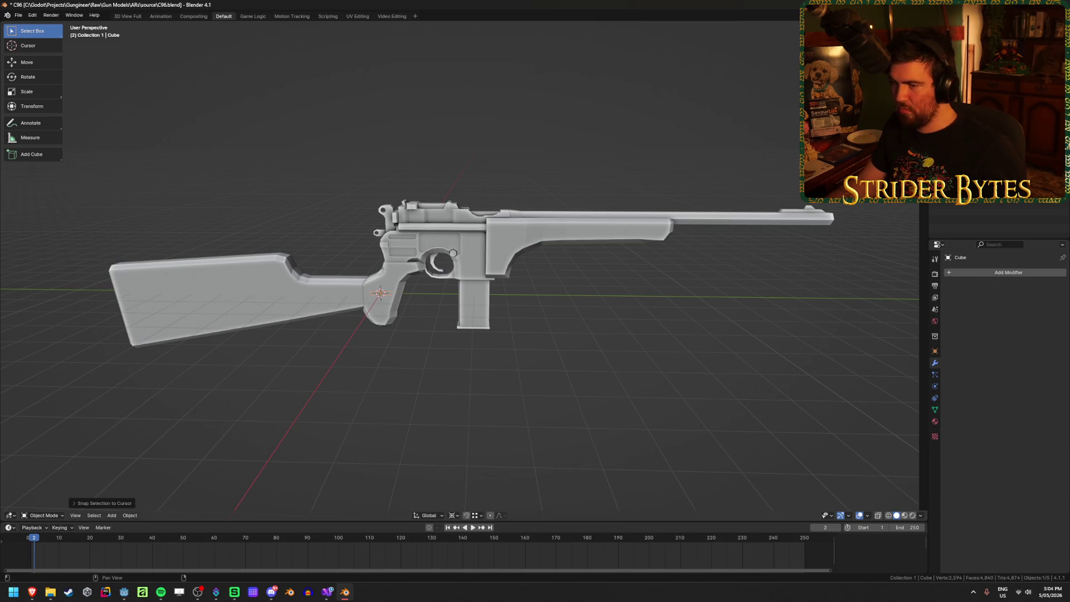
{"action": "left_click", "coordinate": [359, 361]}
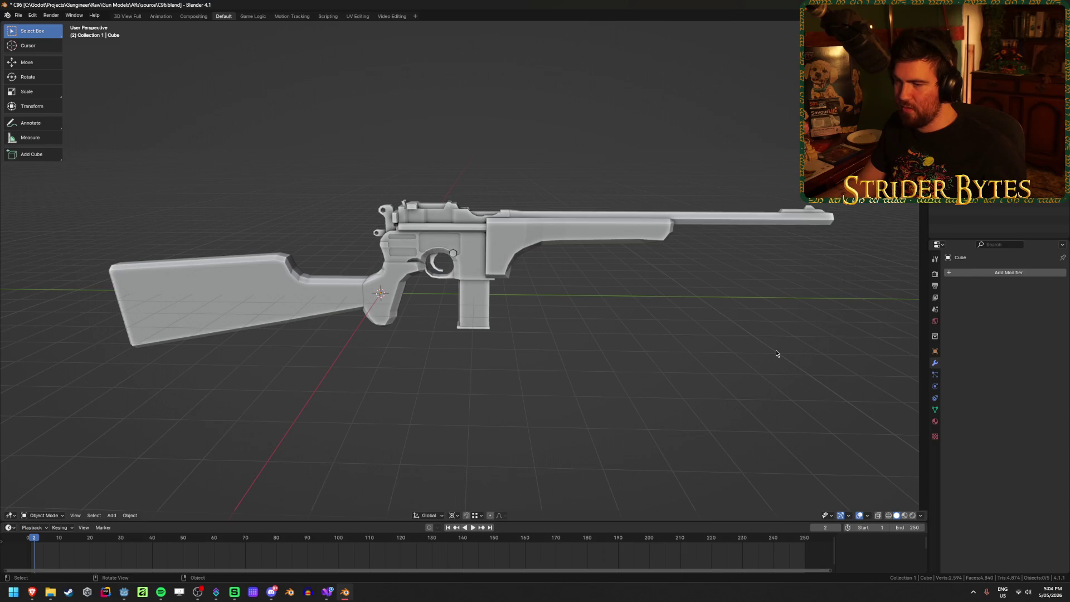
Select the four gun parts, then undo or cancel trial scale and move operations on them
{"action": "left_click_drag", "start_coordinate": [765, 376], "coordinate": [440, 198]}
{"action": "left_click", "coordinate": [249, 293], "text": "shift"}
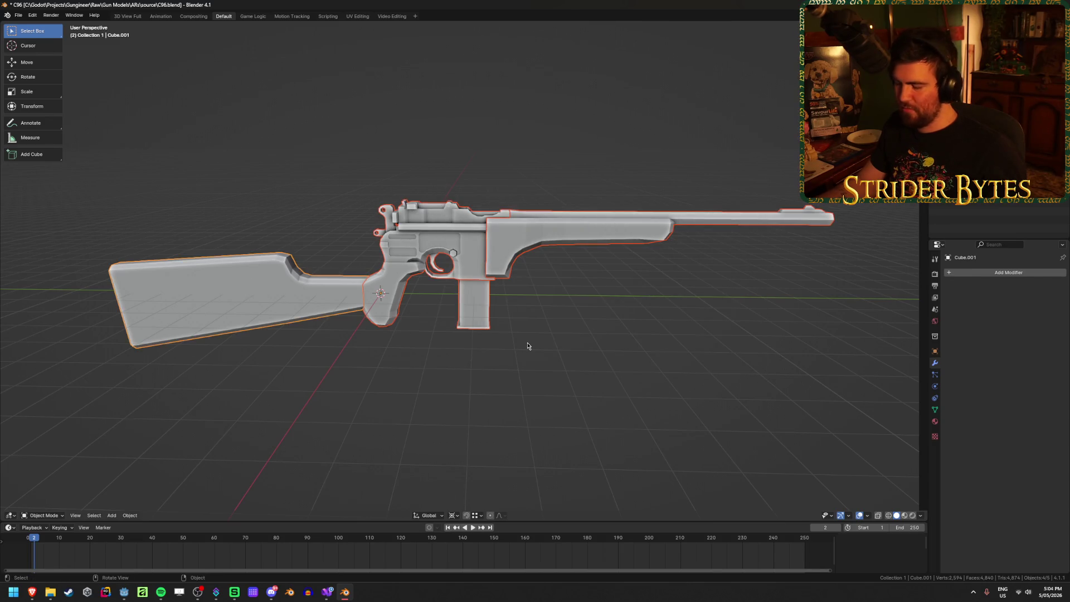
{"action": "key", "text": "KP_3"}
{"action": "key", "text": "s"}
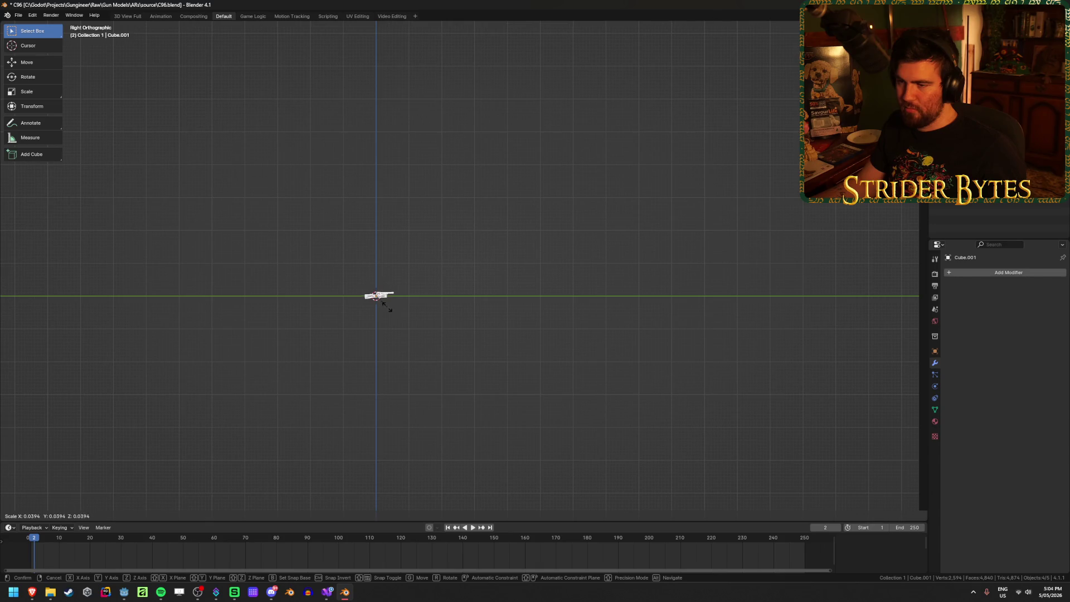
{"action": "left_click", "coordinate": [378, 307]}
{"action": "key", "text": "ctrl+z"}
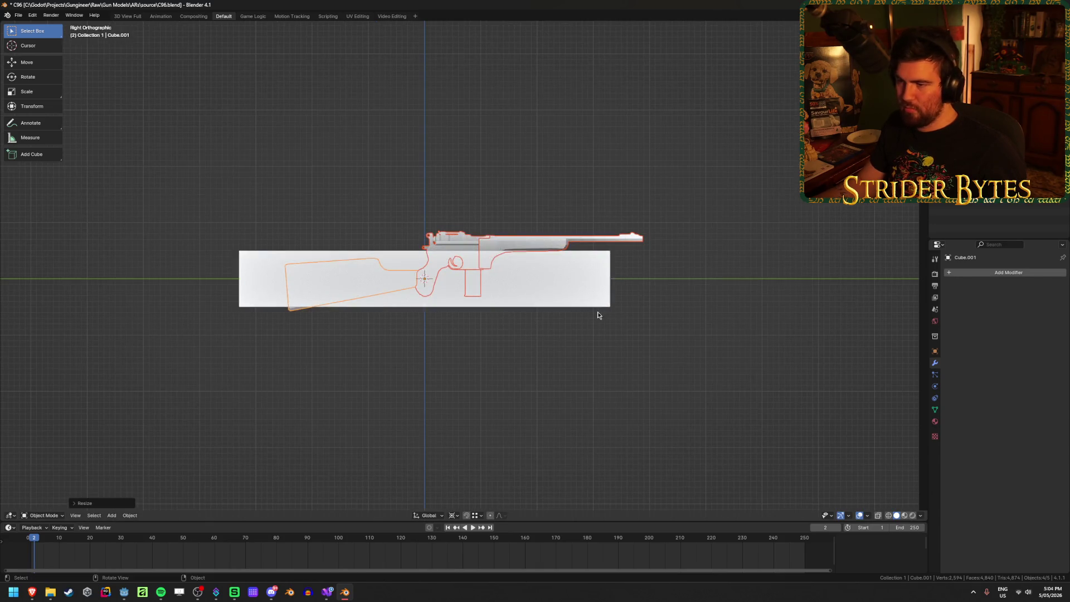
{"action": "key", "text": "KP_Decimal"}
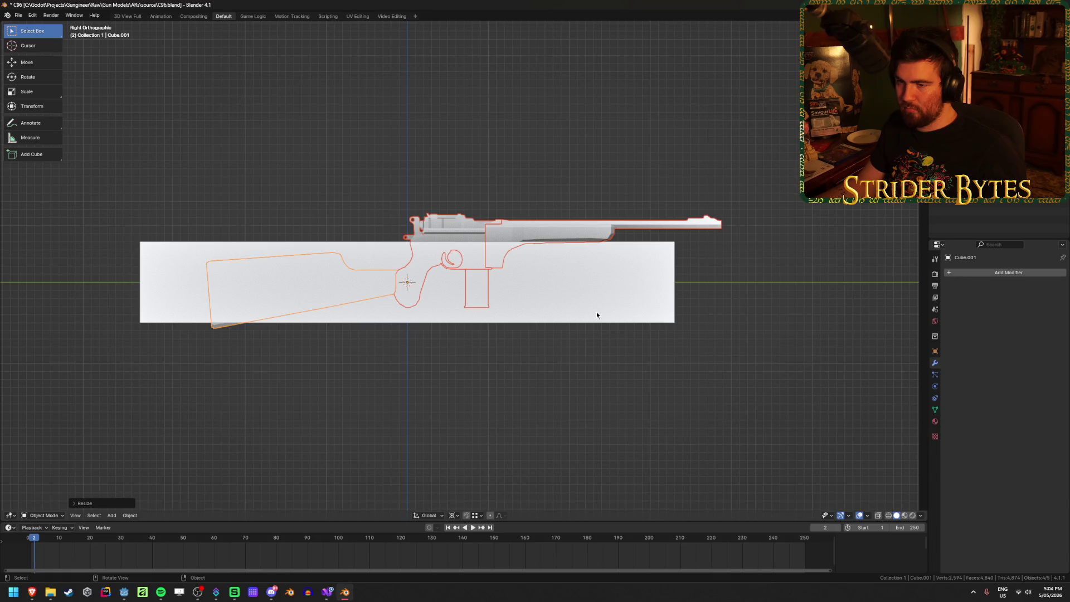
{"action": "key", "text": "g"}
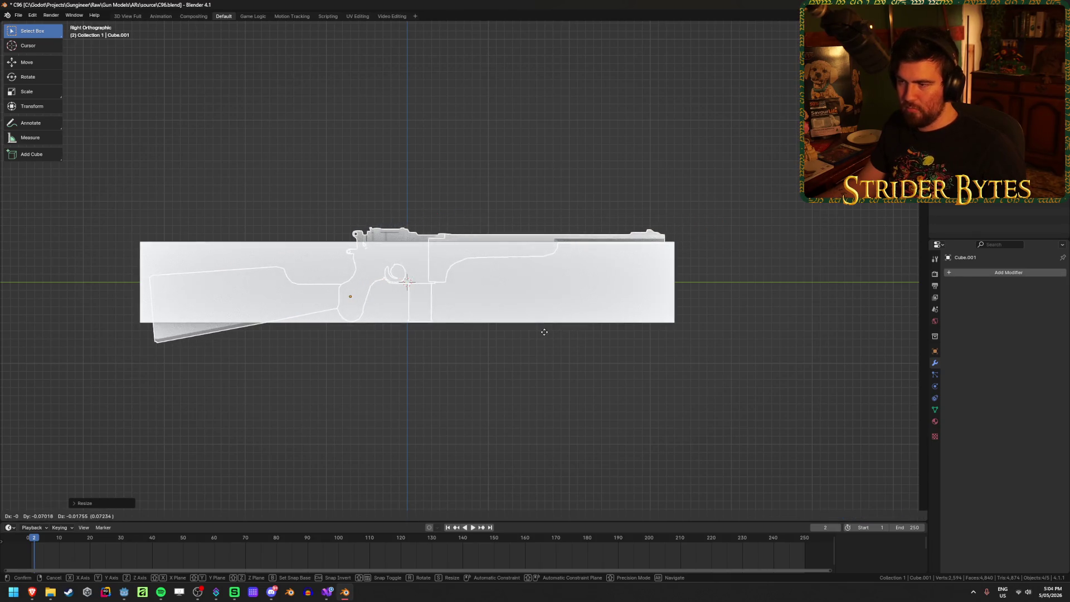
{"action": "right_click", "coordinate": [671, 329]}
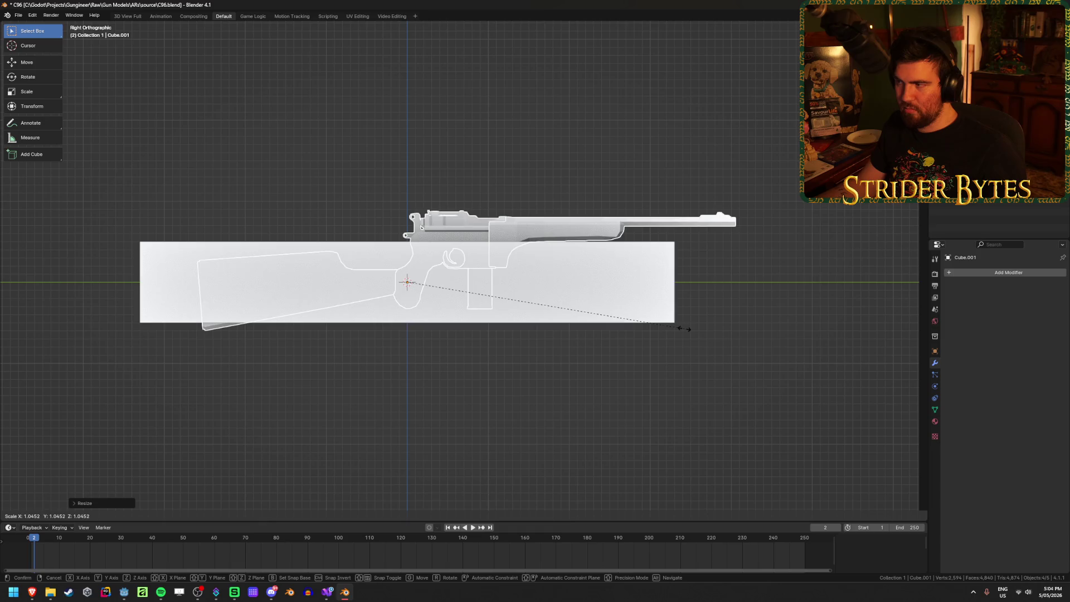
{"action": "key", "text": "g"}
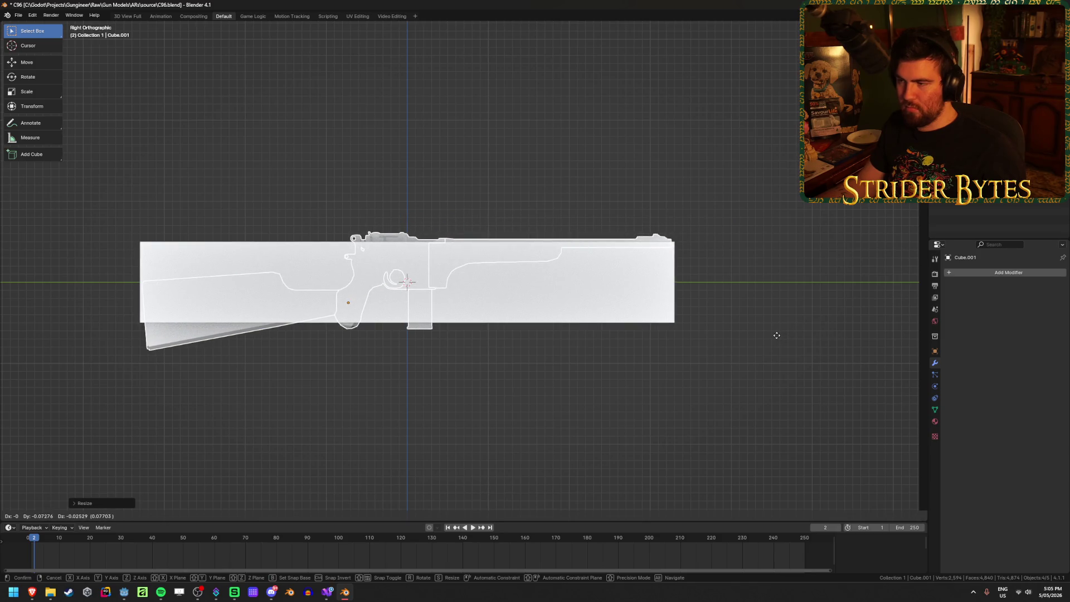
{"action": "key", "text": "Escape"}
Delete the large white box that covered the gun
{"action": "left_click", "coordinate": [634, 389]}
{"action": "key", "text": "Tab"}
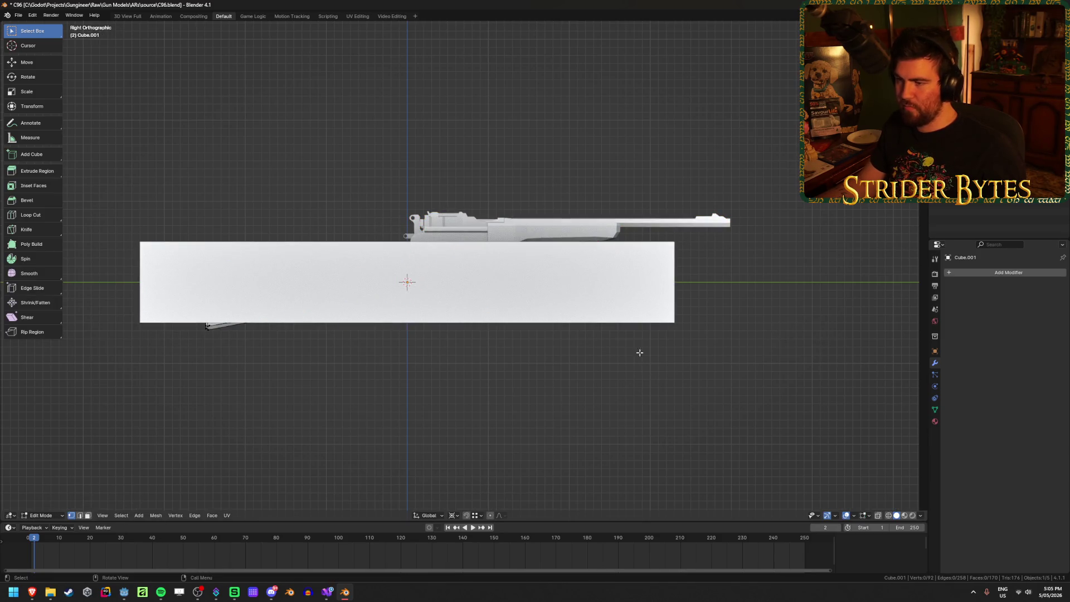
{"action": "key", "text": "Tab"}
{"action": "key", "text": "Delete"}
{"action": "middle_click_drag", "start_coordinate": [501, 366], "coordinate": [400, 396]}
Frame the gun frame and apply scale to all four gun parts
{"action": "left_click", "coordinate": [458, 235]}
{"action": "key", "text": "KP_Decimal"}
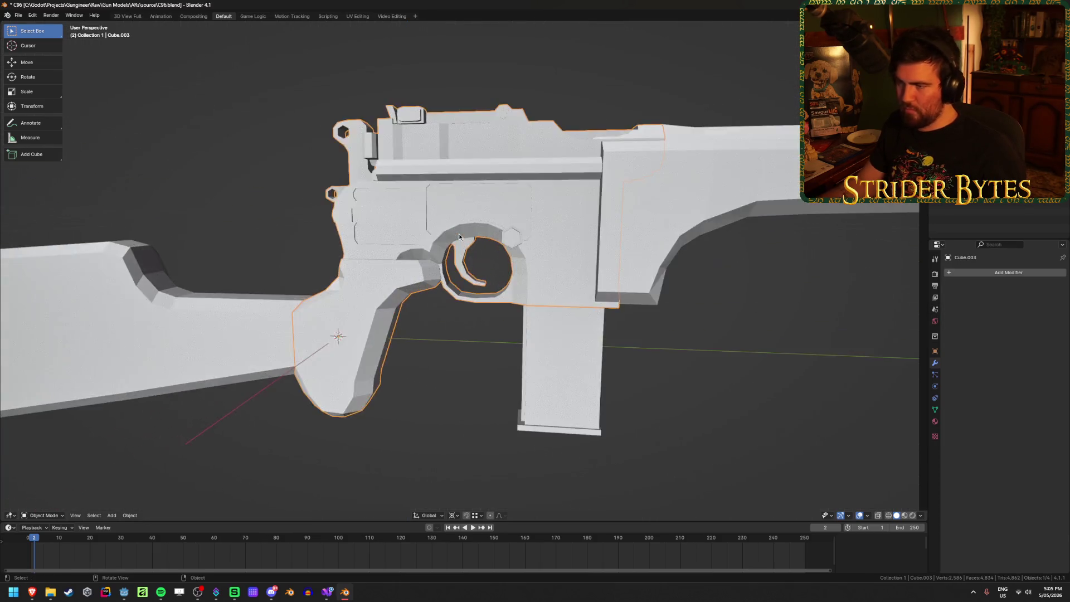
{"action": "scroll", "coordinate": [459, 233], "scroll_direction": "down", "scroll_amount": 6}
{"action": "mouse_move", "coordinate": [459, 233]}
{"action": "middle_mouse_down"}
{"action": "mouse_move", "coordinate": [485, 335]}
{"action": "mouse_move", "coordinate": [574, 322]}
{"action": "mouse_move", "coordinate": [500, 316]}
{"action": "middle_mouse_up"}
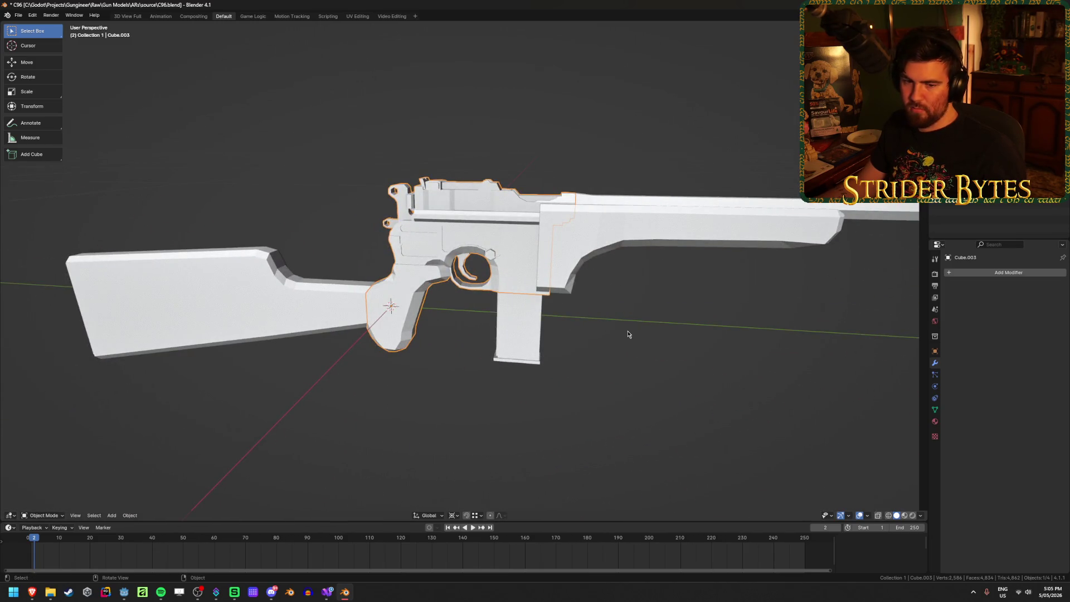
{"action": "key", "text": "a"}
{"action": "key", "text": "ctrl+a"}
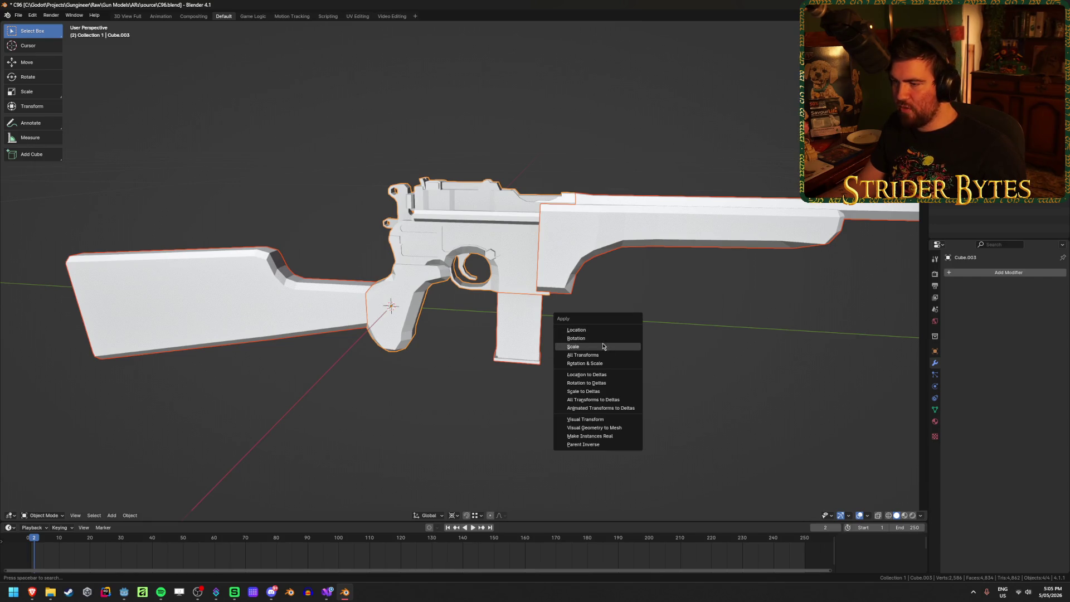
{"action": "left_click", "coordinate": [603, 346]}
{"action": "left_click", "coordinate": [697, 347]}
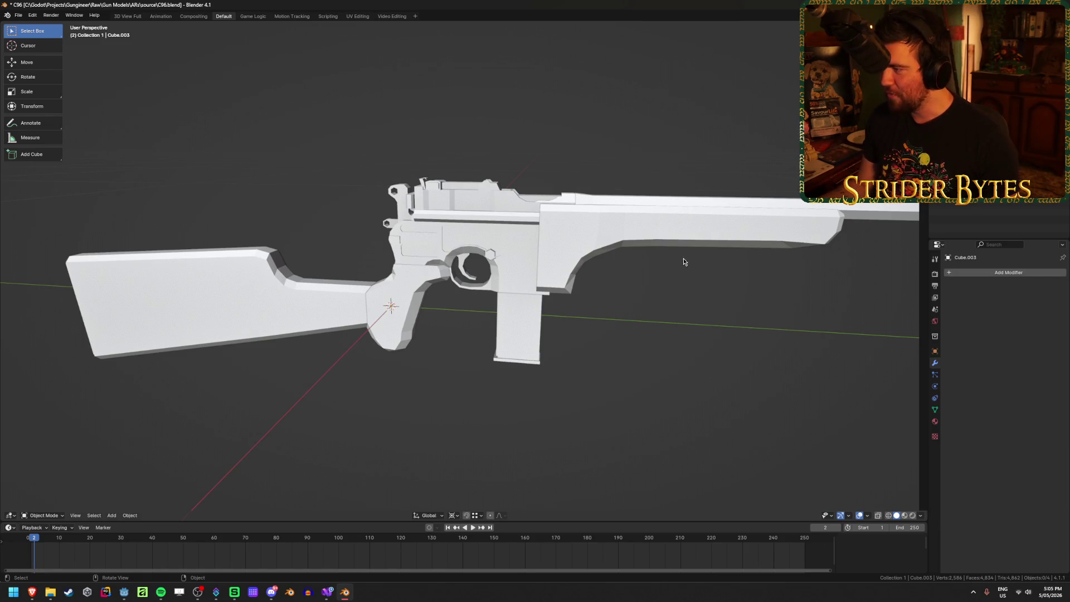
Apply scale to all four parts a second time from a higher angle
{"action": "mouse_move", "coordinate": [684, 258]}
{"action": "middle_mouse_down"}
{"action": "mouse_move", "coordinate": [631, 223]}
{"action": "mouse_move", "coordinate": [670, 201]}
{"action": "middle_mouse_up"}
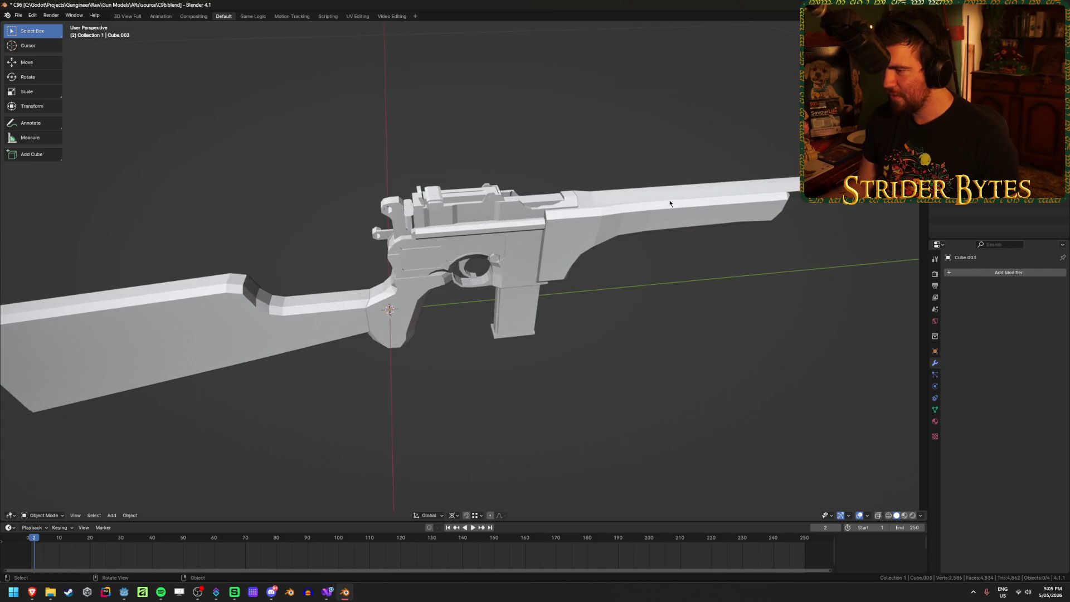
{"action": "key", "text": "a"}
{"action": "key", "text": "ctrl+a"}
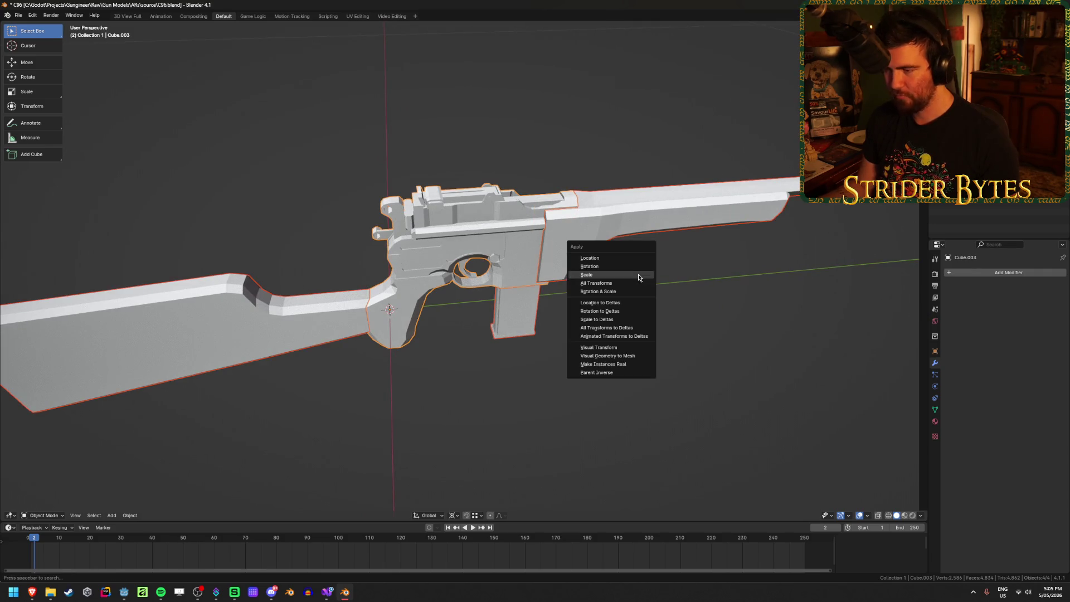
{"action": "left_click", "coordinate": [639, 275]}
Select the gun frame, barrel and magazine in turn, viewed from a lower side angle
{"action": "left_click", "coordinate": [590, 237]}
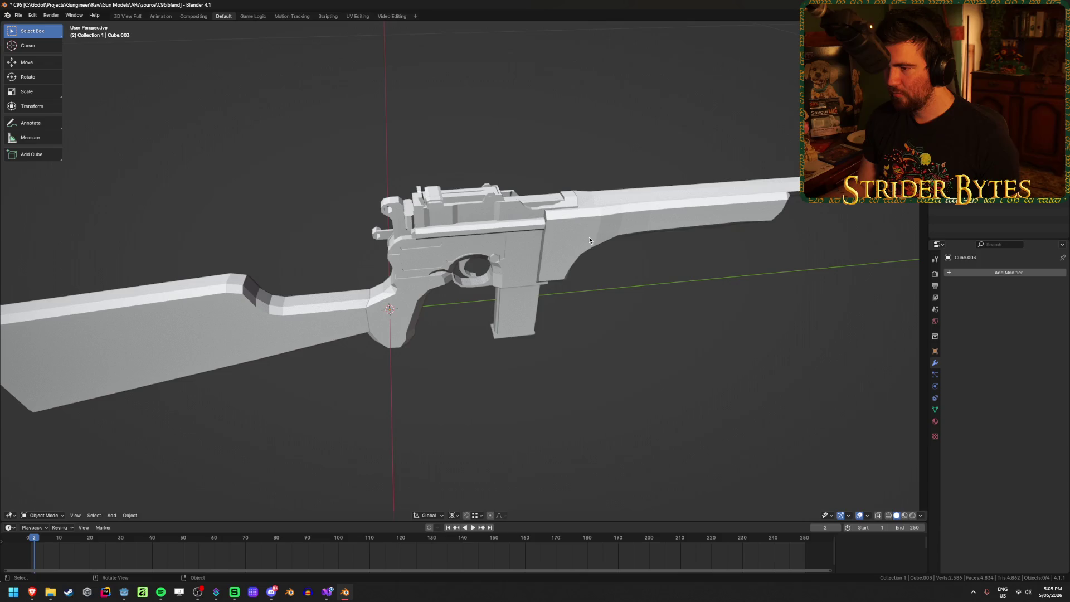
{"action": "left_click", "coordinate": [476, 242]}
{"action": "left_click", "coordinate": [513, 318]}
{"action": "mouse_move", "coordinate": [554, 358]}
{"action": "middle_mouse_down"}
{"action": "mouse_move", "coordinate": [616, 342]}
{"action": "mouse_move", "coordinate": [591, 324]}
{"action": "middle_mouse_up"}
Rename the gun frame C96_Receiver and the stock C96_Stock
{"action": "left_click", "coordinate": [456, 201]}
{"action": "key", "text": "F2"}
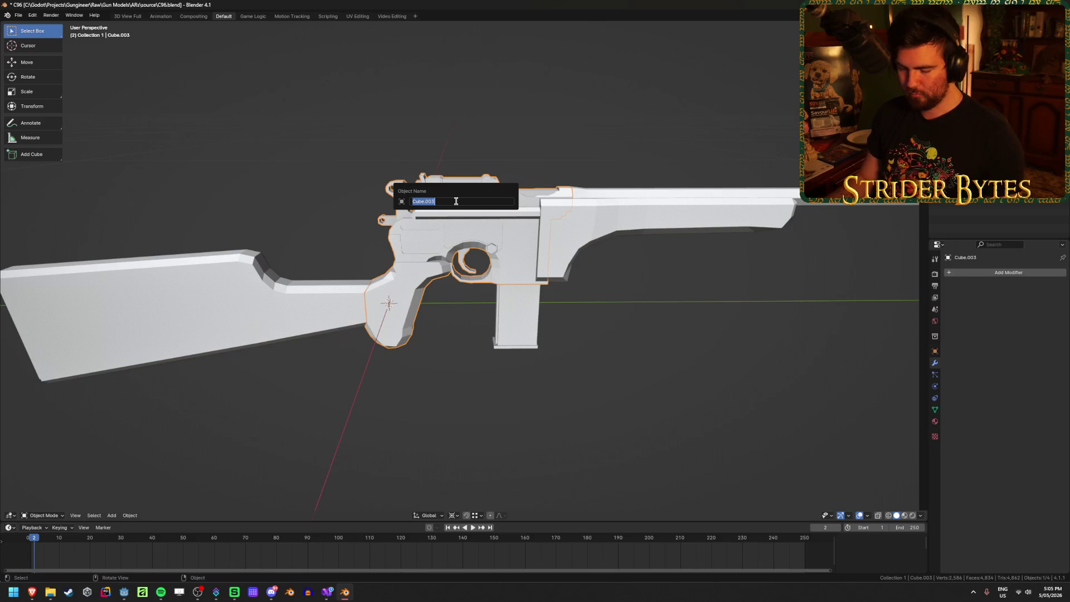
{"action": "type", "text": "c"}
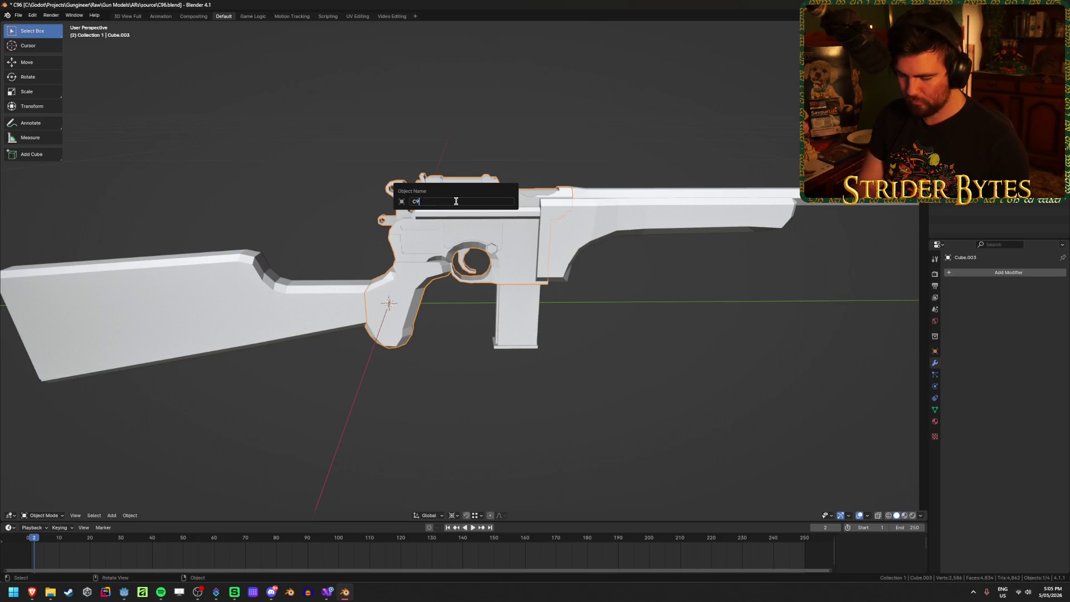
{"action": "type", "text": "6"}
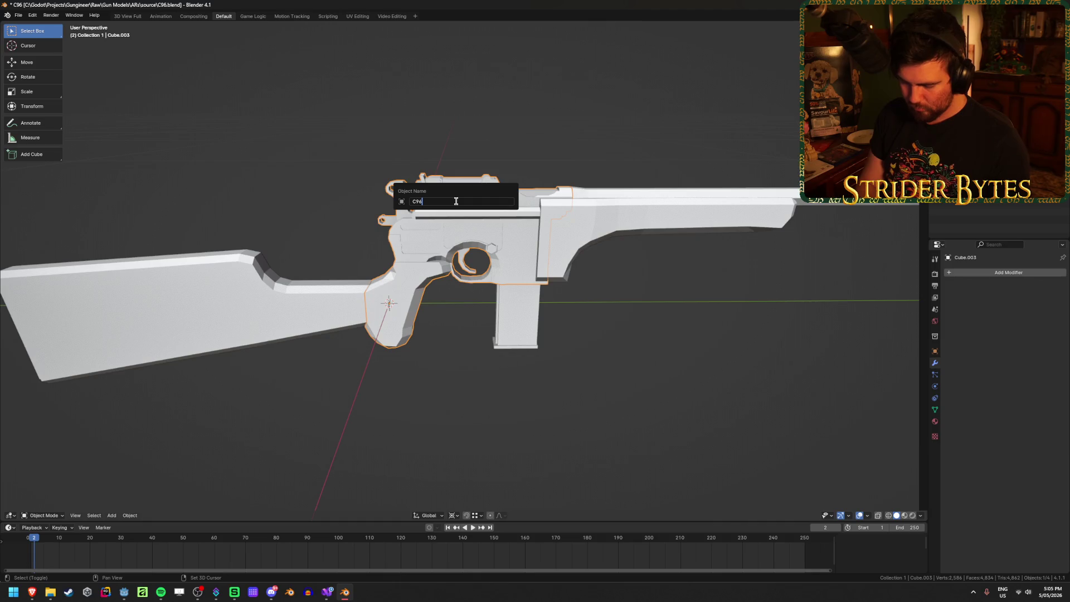
{"action": "type", "text": "_Receiv"}
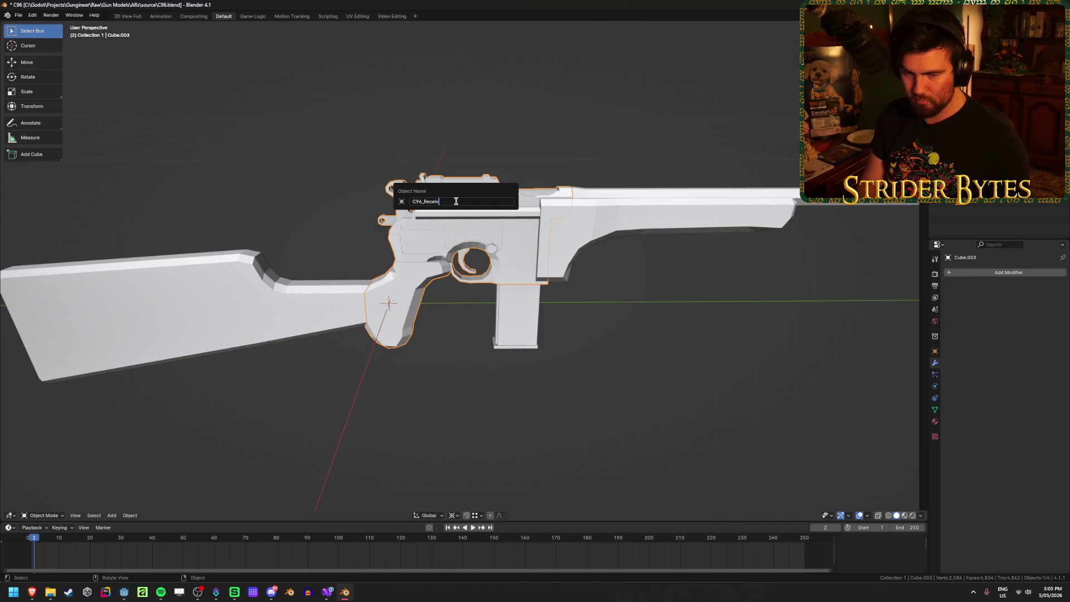
{"action": "key", "text": "Return"}
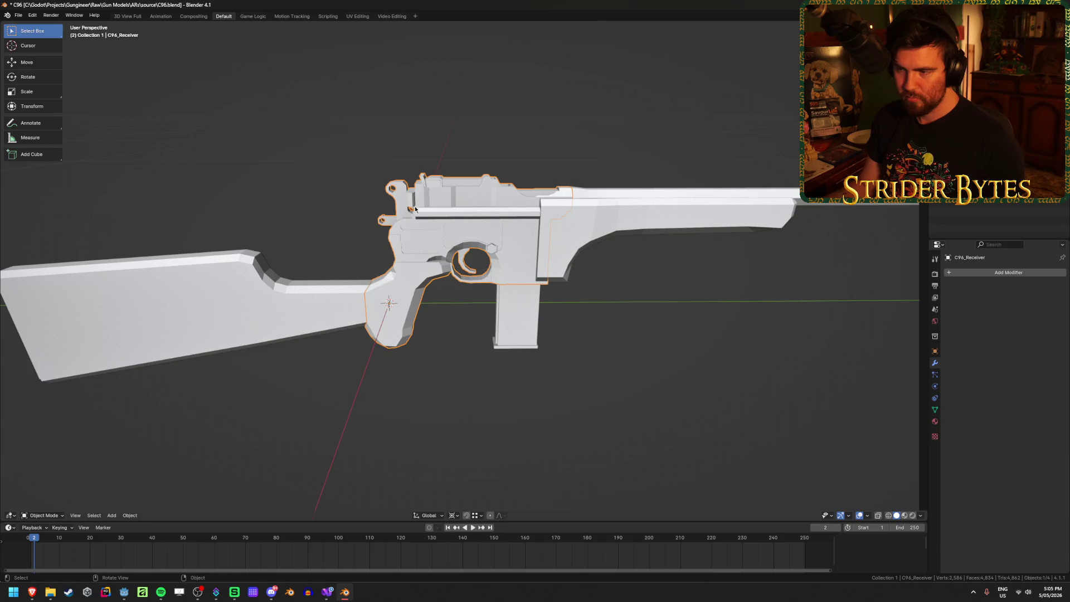
{"action": "left_click", "coordinate": [278, 304]}
{"action": "key", "text": "F2"}
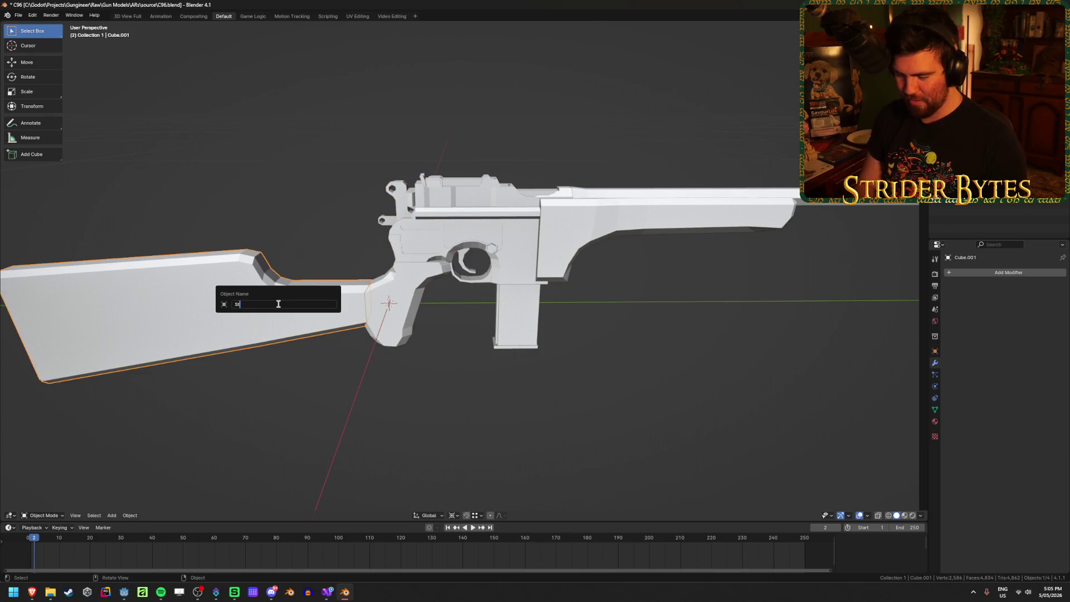
{"action": "key", "text": "BackSpace"}
{"action": "type", "text": "C96_"}
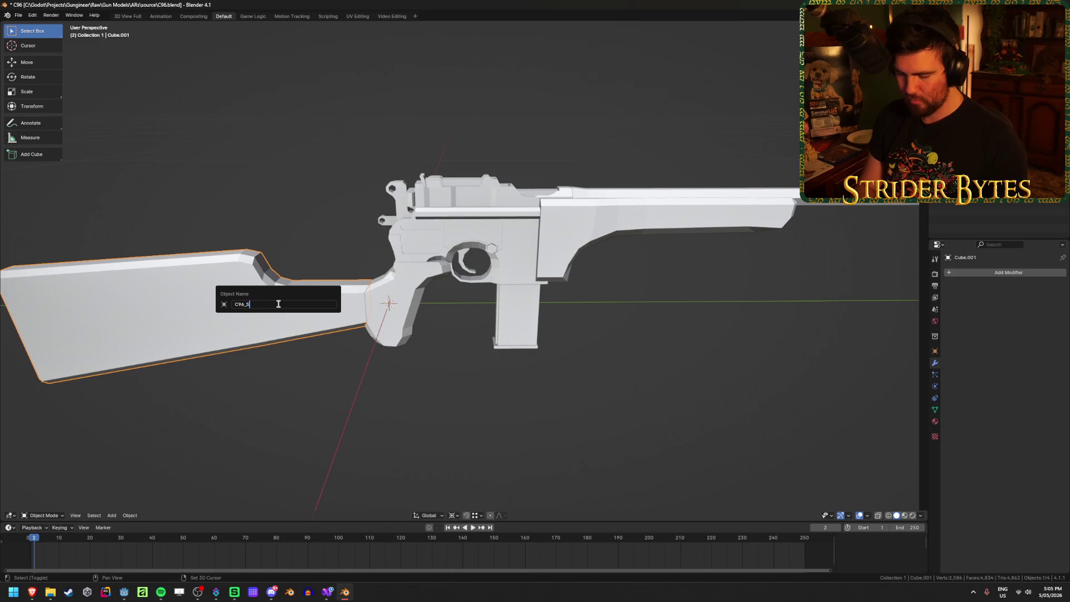
{"action": "type", "text": "tock"}
{"action": "key", "text": "Return"}
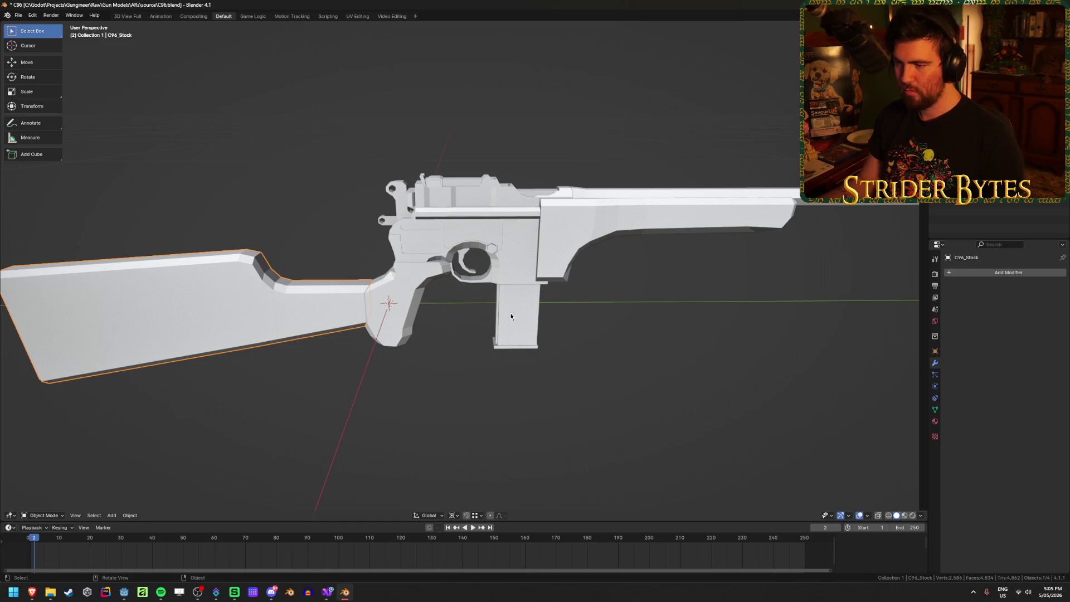
Rename the magazine C96_Magazine and the barrel C96_Barrel
{"action": "left_click", "coordinate": [510, 313]}
{"action": "key", "text": "F2"}
{"action": "type", "text": "C96_"}
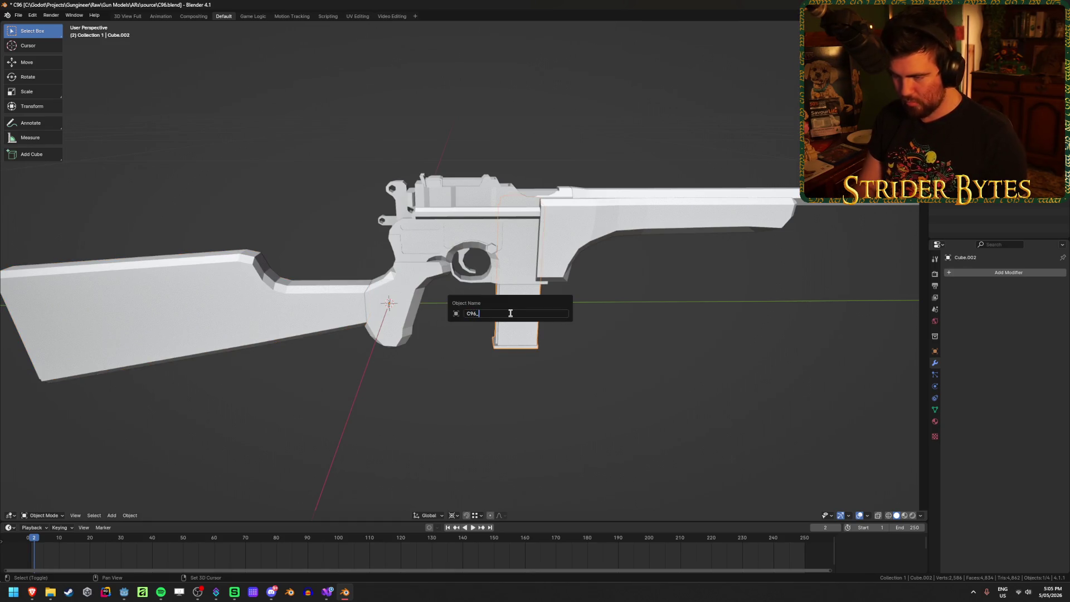
{"action": "type", "text": "ine"}
{"action": "key", "text": "Return"}
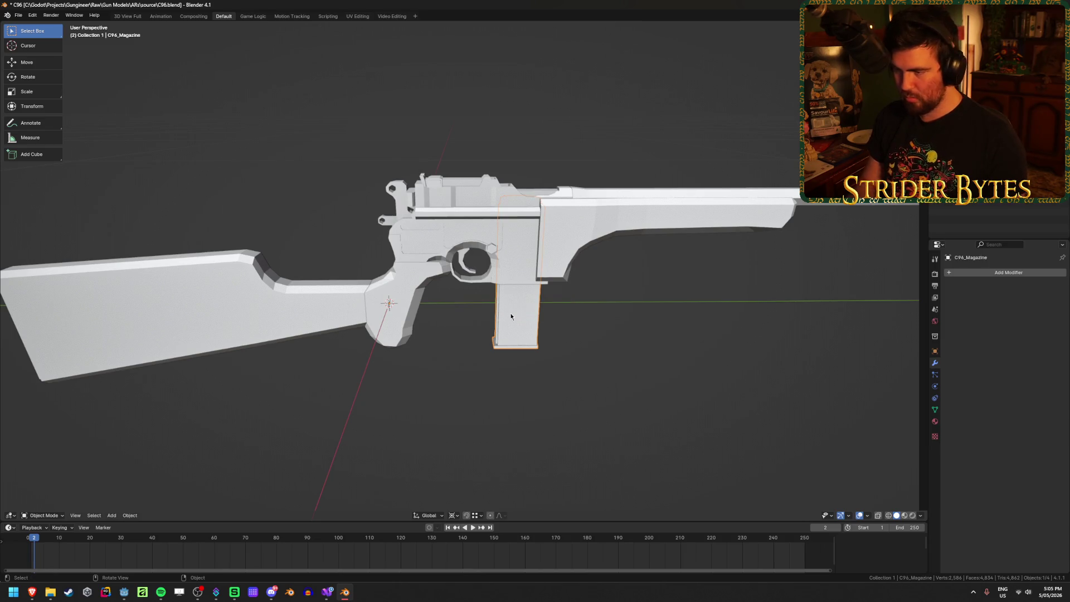
{"action": "left_click", "coordinate": [652, 219]}
{"action": "key", "text": "F2"}
{"action": "type", "text": "C96"}
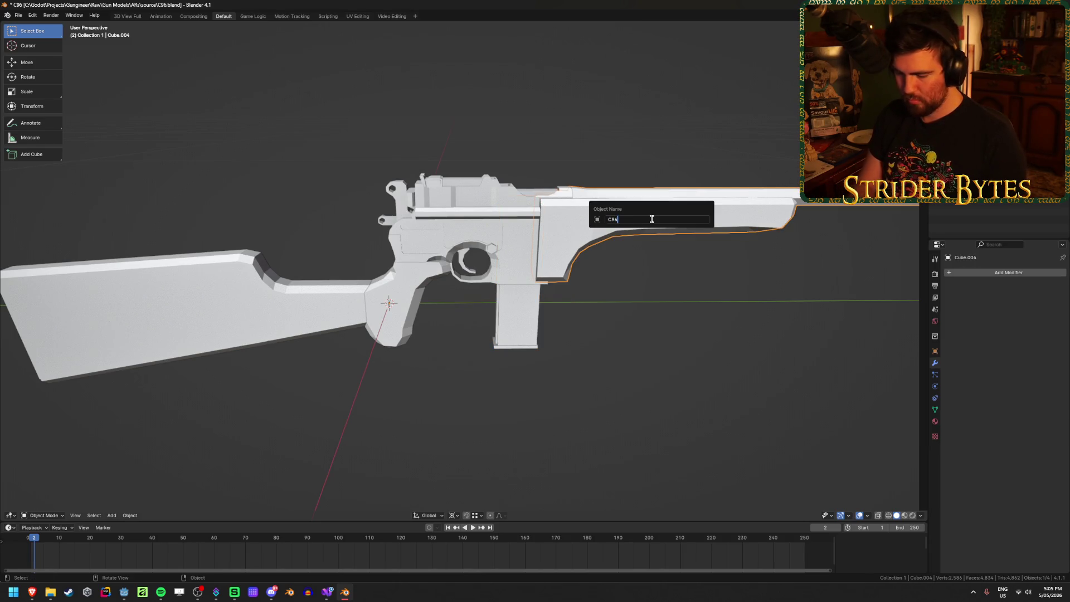
{"action": "type", "text": "_Barrel"}
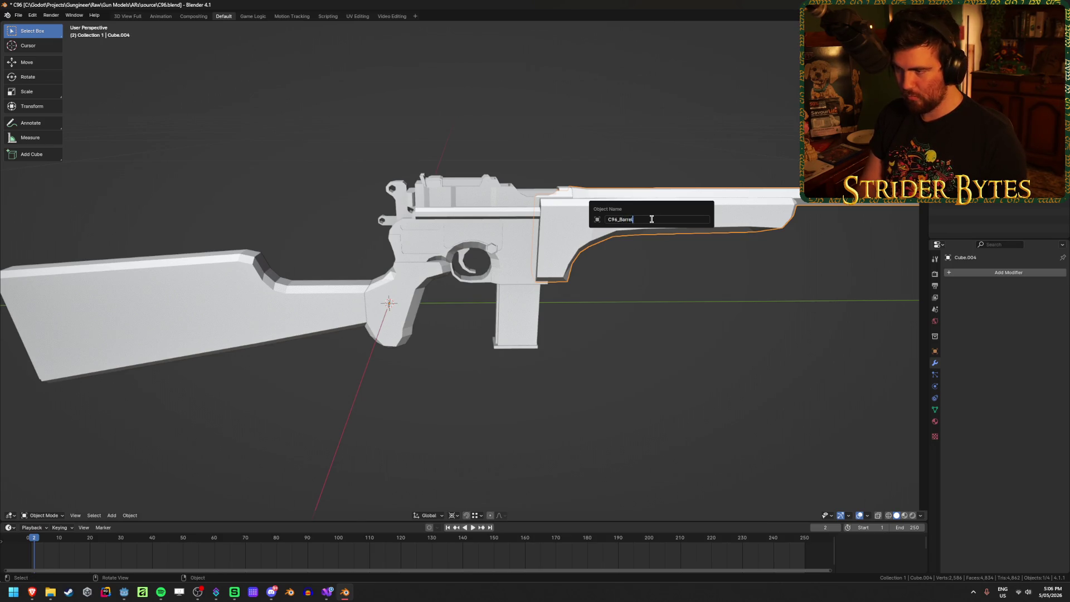
{"action": "key", "text": "Return"}
Select the stock and show it on its own for mesh editing
{"action": "mouse_move", "coordinate": [652, 218]}
{"action": "middle_mouse_down"}
{"action": "mouse_move", "coordinate": [463, 366]}
{"action": "mouse_move", "coordinate": [596, 321]}
{"action": "middle_mouse_up"}
{"action": "left_click", "coordinate": [357, 301]}
{"action": "scroll", "coordinate": [511, 265], "scroll_direction": "up", "scroll_amount": 5}
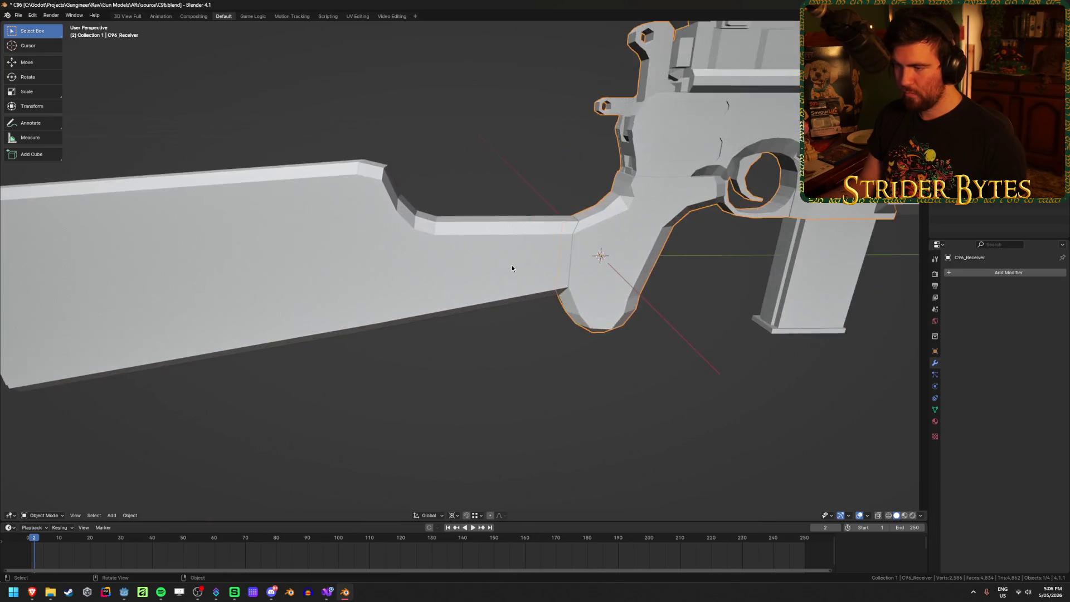
{"action": "key", "text": "Tab"}
{"action": "mouse_move", "coordinate": [656, 274]}
{"action": "middle_mouse_down"}
{"action": "mouse_move", "coordinate": [602, 275]}
{"action": "mouse_move", "coordinate": [574, 207]}
{"action": "middle_mouse_up"}
Set the stock's origin from its front-end vertex and return to the full-gun view
{"action": "left_click", "coordinate": [617, 196], "text": "shift"}
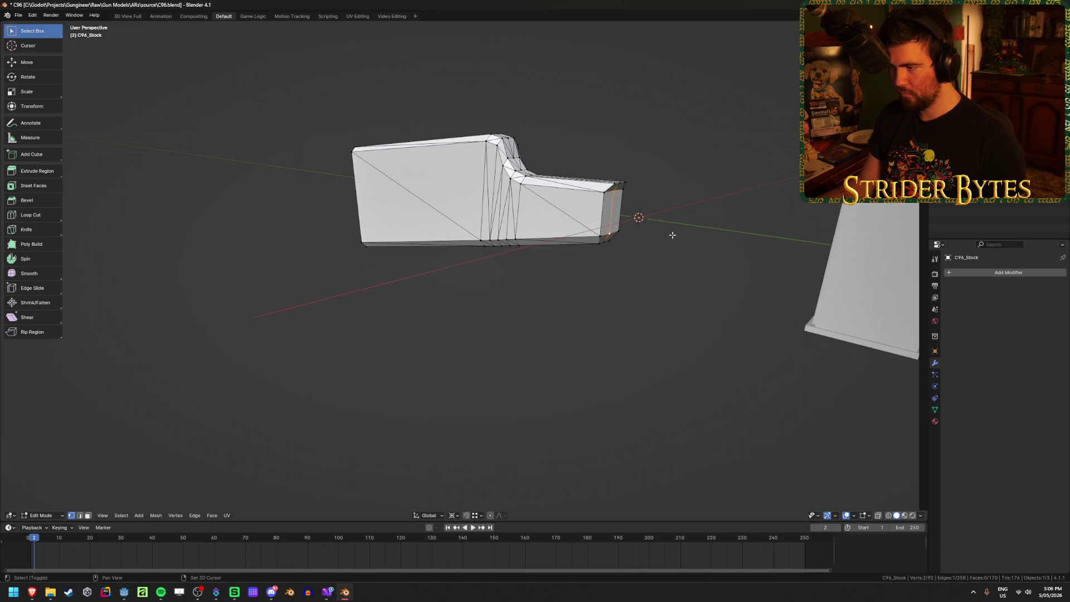
{"action": "key", "text": "ctrl+Tab"}
{"action": "left_click", "coordinate": [547, 346]}
{"action": "right_click", "coordinate": [549, 326]}
{"action": "mouse_move", "coordinate": [563, 325]}
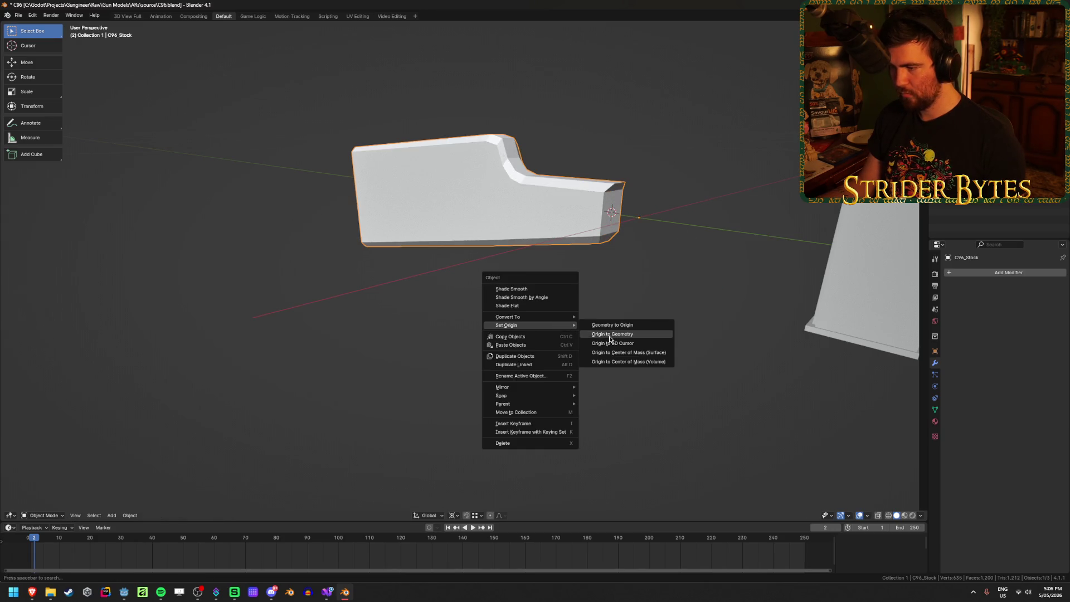
{"action": "left_click", "coordinate": [611, 334]}
{"action": "key", "text": "KP_Divide"}
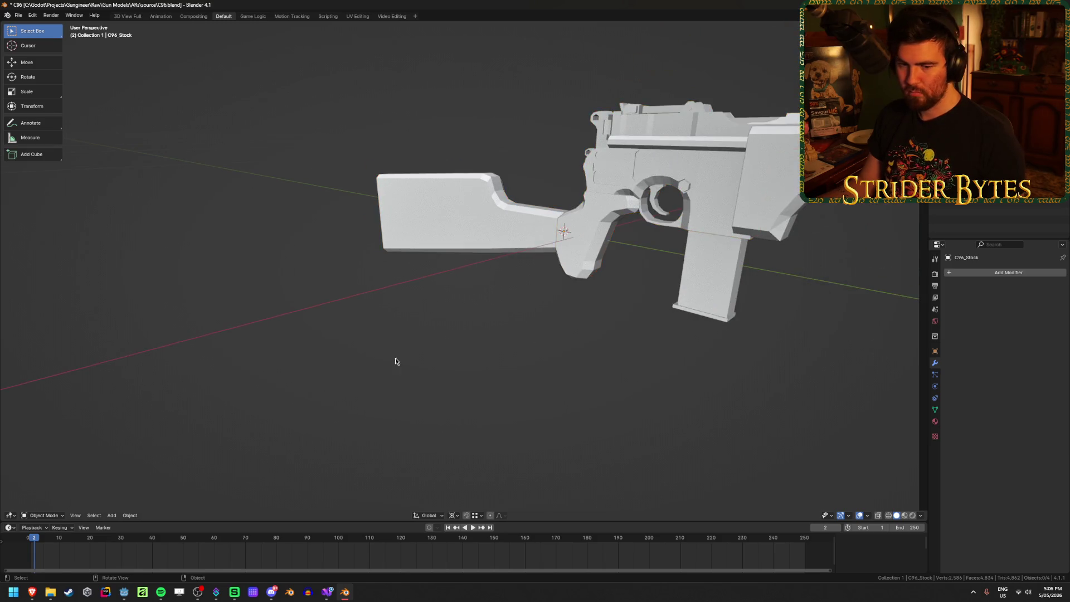
Add a plain axes empty at the grip and shrink it to 0.086 scale
{"action": "middle_click_drag", "start_coordinate": [396, 361], "coordinate": [447, 358]}
{"action": "scroll", "coordinate": [611, 420], "scroll_direction": "up", "scroll_amount": 2}
{"action": "mouse_move", "coordinate": [611, 420]}
{"action": "middle_mouse_down"}
{"action": "mouse_move", "coordinate": [661, 399]}
{"action": "mouse_move", "coordinate": [586, 422]}
{"action": "middle_mouse_up"}
{"action": "key", "text": "shift+a"}
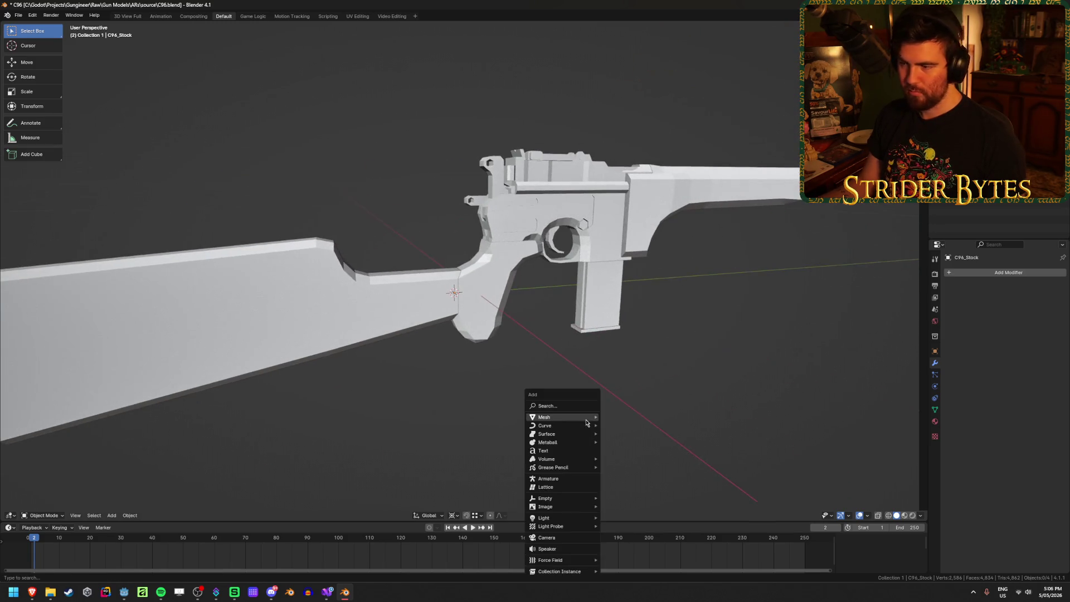
{"action": "mouse_move", "coordinate": [563, 498]}
{"action": "left_click", "coordinate": [627, 498]}
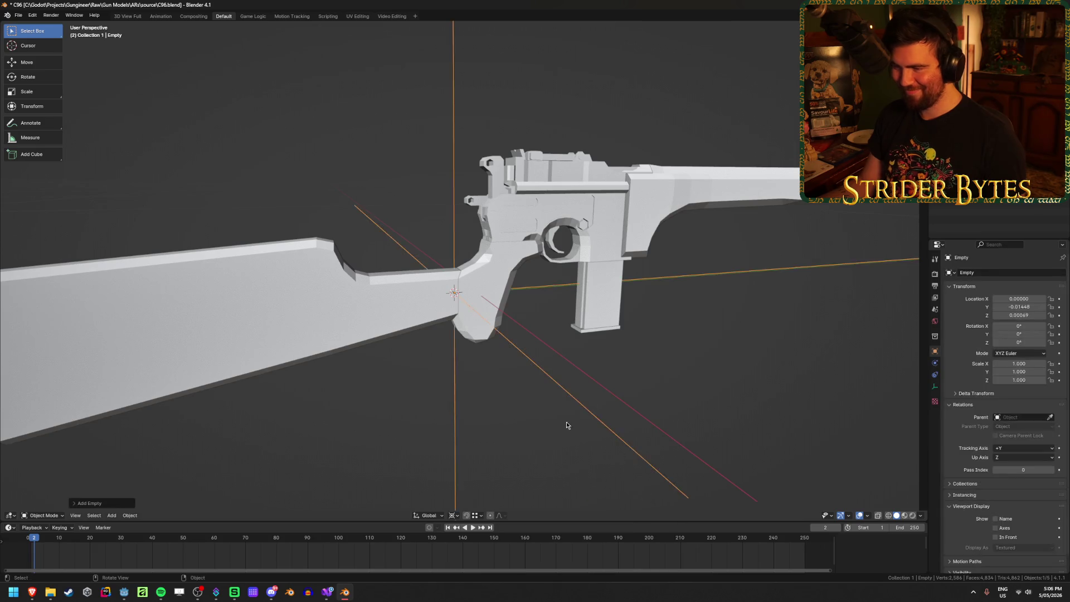
{"action": "scroll", "coordinate": [566, 424], "scroll_direction": "down", "scroll_amount": 5}
{"action": "mouse_move", "coordinate": [323, 279]}
{"action": "middle_mouse_down"}
{"action": "mouse_move", "coordinate": [382, 299]}
{"action": "mouse_move", "coordinate": [666, 287]}
{"action": "mouse_move", "coordinate": [550, 359]}
{"action": "middle_mouse_up"}
{"action": "key", "text": "s"}
{"action": "key", "text": "Return"}
Apply the empty's scale so it reads 1.000
{"action": "scroll", "coordinate": [664, 297], "scroll_direction": "up", "scroll_amount": 2}
{"action": "scroll", "coordinate": [540, 363], "scroll_direction": "up", "scroll_amount": 3}
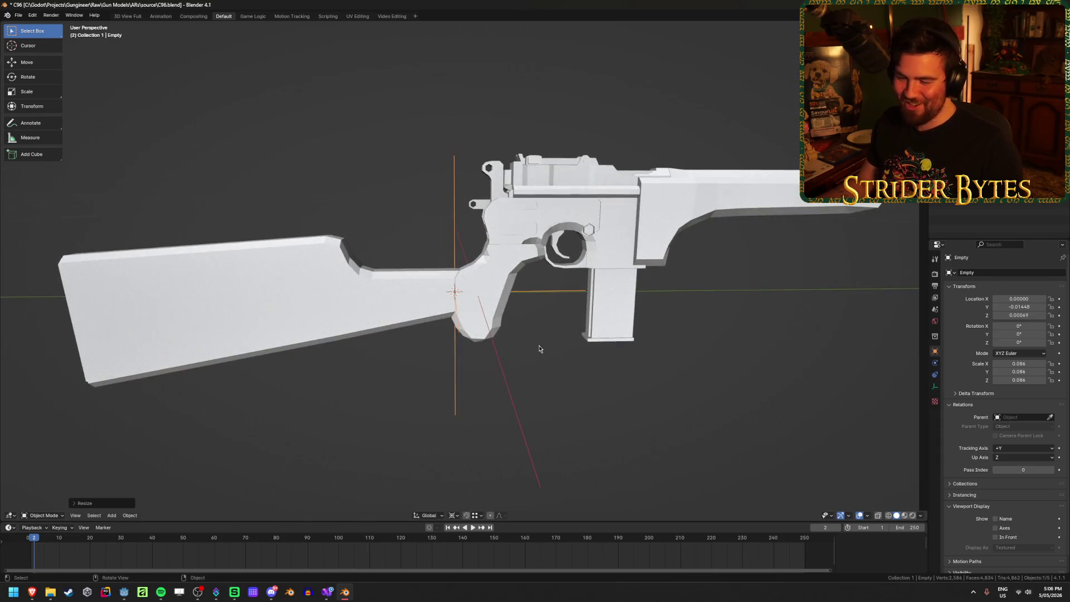
{"action": "key", "text": "ctrl+a"}
{"action": "key", "text": "Escape"}
{"action": "key", "text": "ctrl+a"}
{"action": "left_click", "coordinate": [527, 354]}
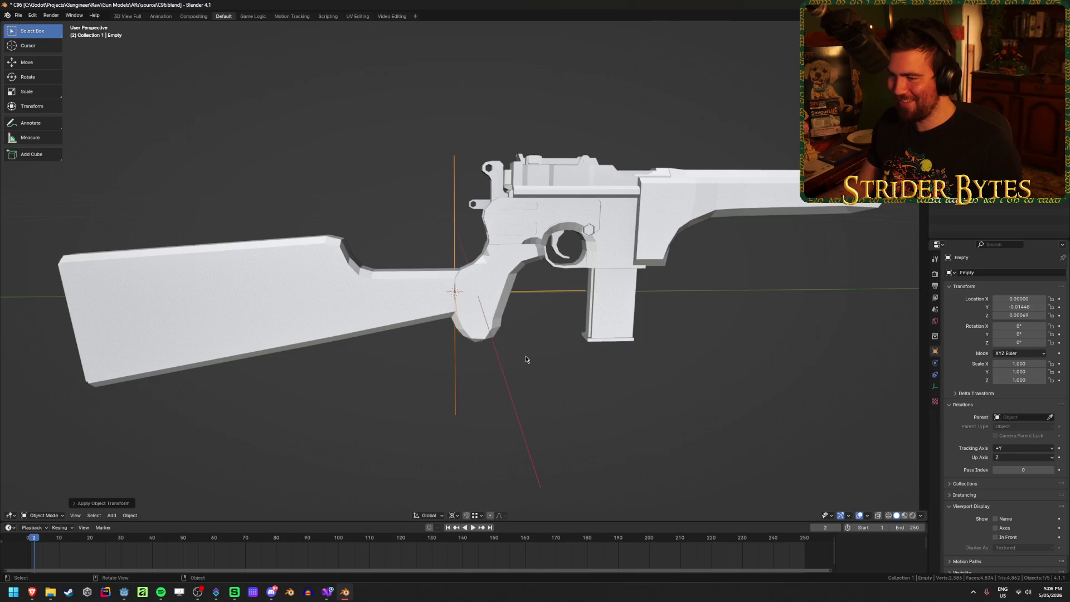
Rename the empty StockAttach and select the magazine
{"action": "key", "text": "F2"}
{"action": "type", "text": "StockATtach"}
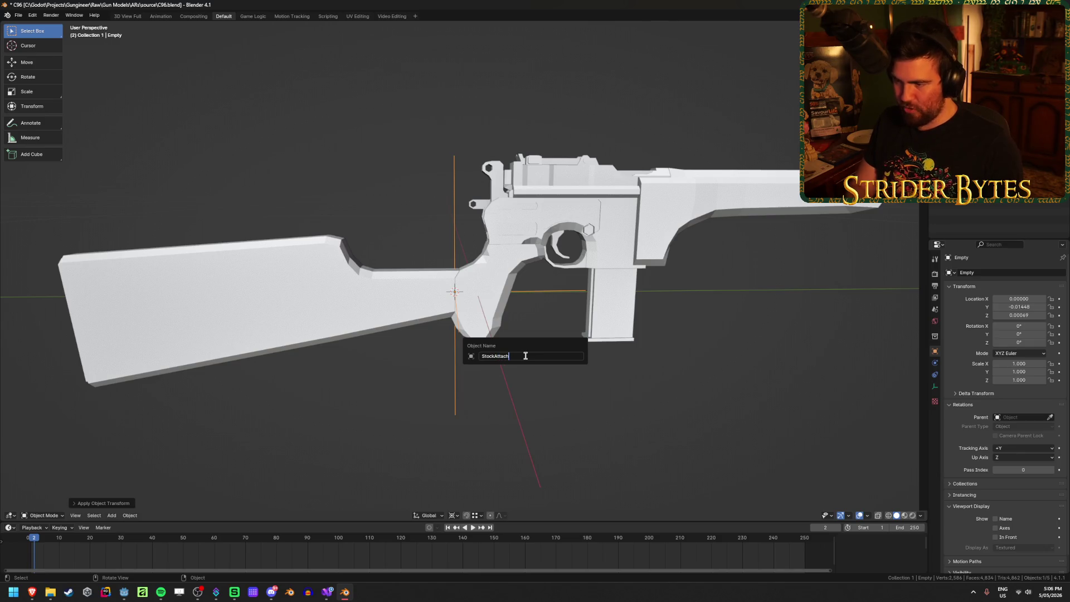
{"action": "key", "text": "Return"}
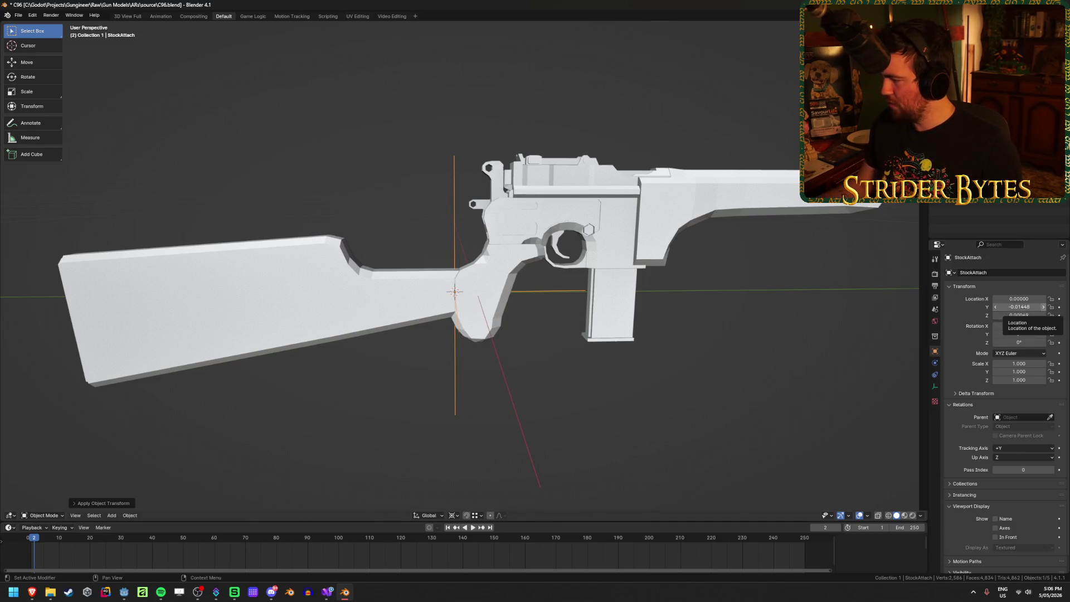
{"action": "left_click", "coordinate": [592, 343]}
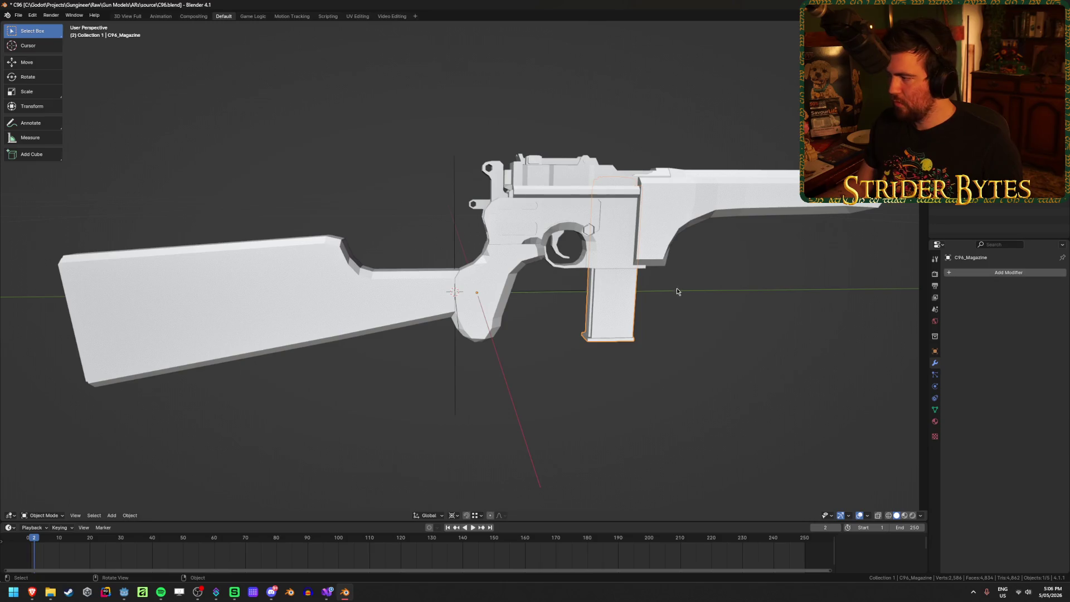
Check the web browser, then show the transform sidebar over a top view of the pistol
{"action": "key", "text": "alt+Tab"}
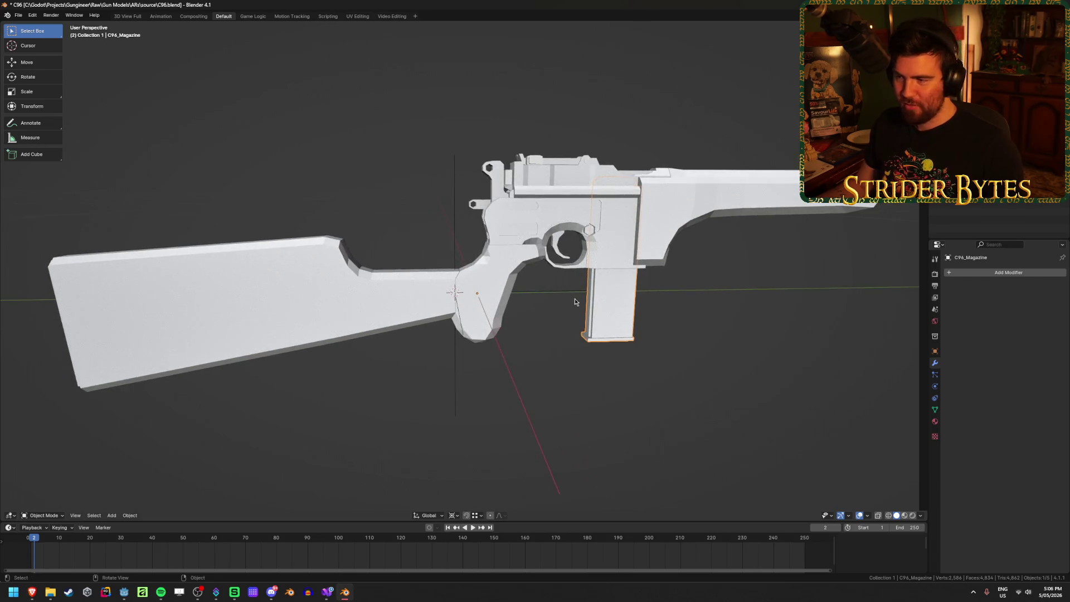
{"action": "scroll", "coordinate": [574, 299], "scroll_direction": "up", "scroll_amount": 3}
{"action": "scroll", "coordinate": [590, 306], "scroll_direction": "down", "scroll_amount": 3}
{"action": "mouse_move", "coordinate": [548, 360]}
{"action": "middle_mouse_down"}
{"action": "mouse_move", "coordinate": [544, 323]}
{"action": "mouse_move", "coordinate": [564, 343]}
{"action": "mouse_move", "coordinate": [562, 372]}
{"action": "middle_mouse_up"}
{"action": "key", "text": "n"}
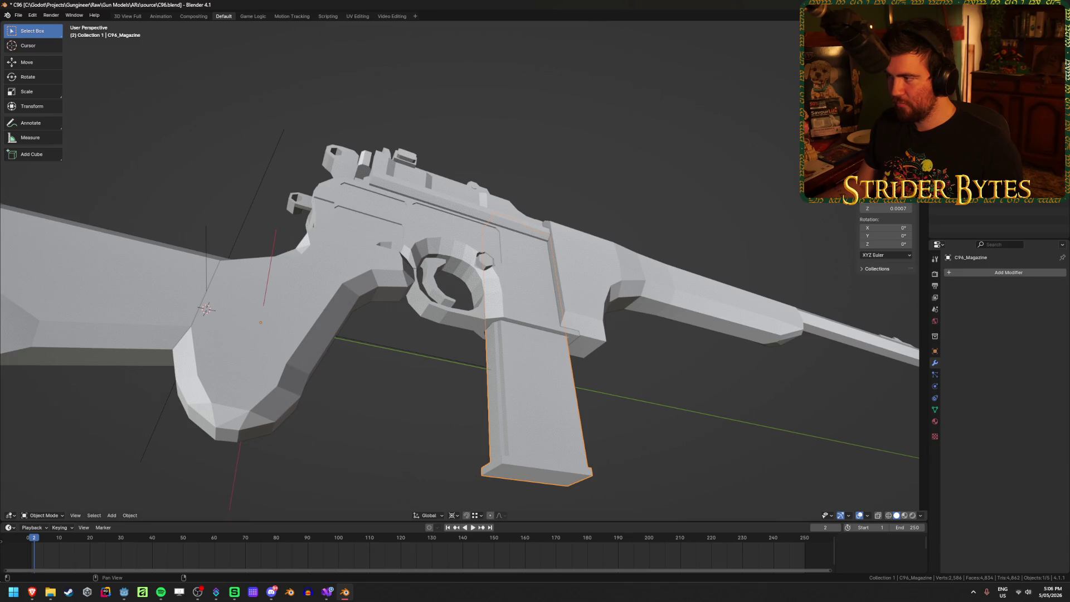
Enter Edit Mode on the receiver and move the 3D cursor to the magazine mounting vertex
{"action": "key", "text": "Tab"}
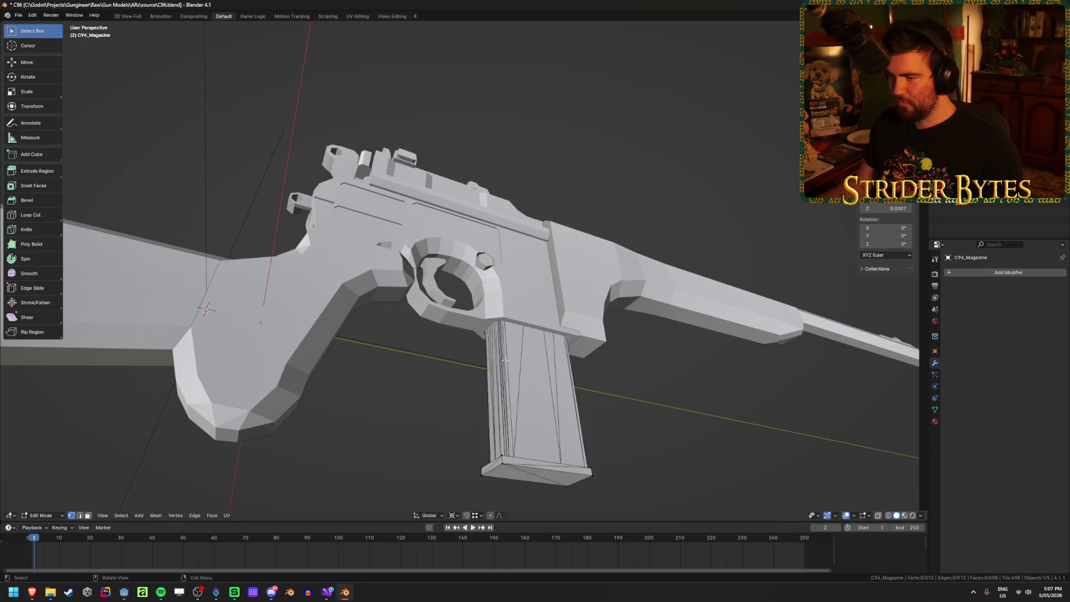
{"action": "key", "text": "Tab"}
{"action": "left_click", "coordinate": [496, 328]}
{"action": "key", "text": "Tab"}
{"action": "key", "text": "Tab"}
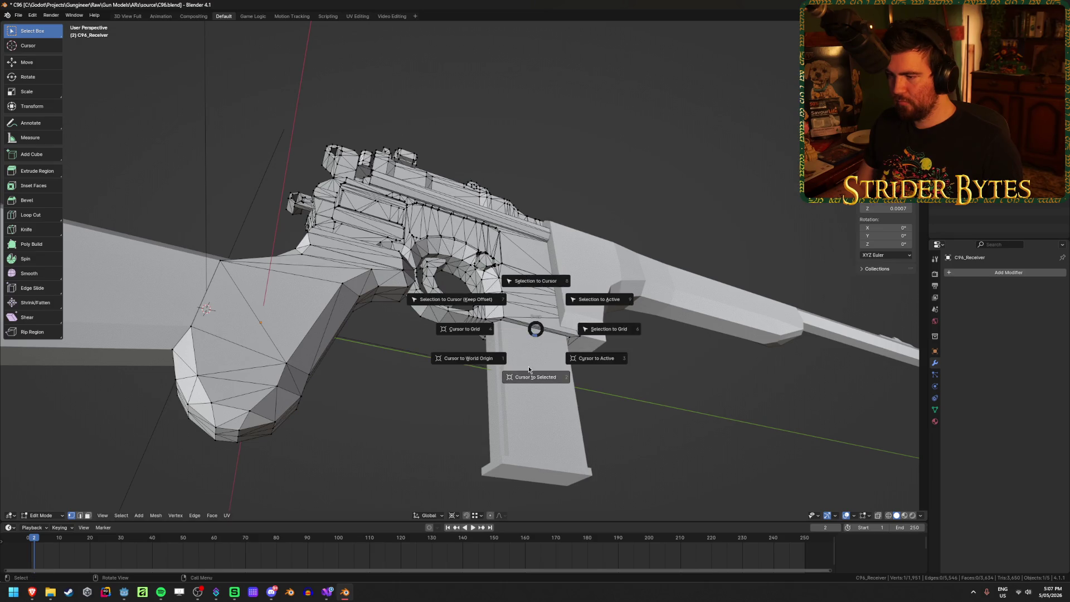
{"action": "mouse_move", "coordinate": [534, 328]}
{"action": "middle_mouse_down"}
{"action": "mouse_move", "coordinate": [609, 373]}
{"action": "mouse_move", "coordinate": [593, 397]}
{"action": "mouse_move", "coordinate": [643, 378]}
{"action": "middle_mouse_up"}
Add a plain axes empty at the cursor and shrink it
{"action": "key", "text": "shift+a"}
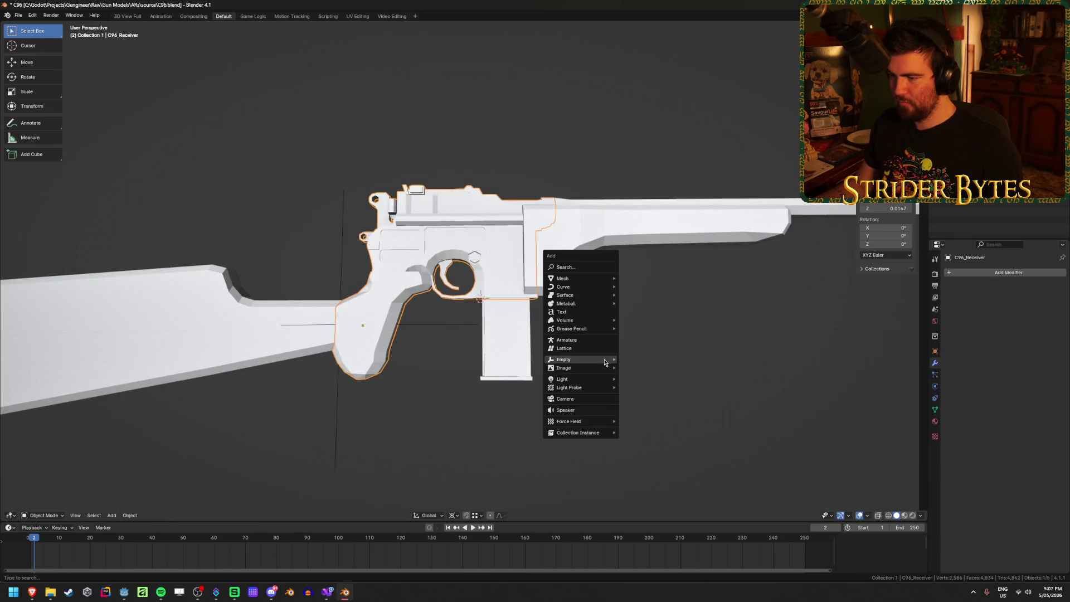
{"action": "mouse_move", "coordinate": [608, 360]}
{"action": "left_click", "coordinate": [658, 362]}
{"action": "scroll", "coordinate": [263, 340], "scroll_direction": "down", "scroll_amount": 4}
{"action": "mouse_move", "coordinate": [222, 306]}
{"action": "middle_mouse_down"}
{"action": "mouse_move", "coordinate": [328, 358]}
{"action": "mouse_move", "coordinate": [552, 340]}
{"action": "mouse_move", "coordinate": [819, 263]}
{"action": "middle_mouse_up"}
{"action": "key", "text": "s"}
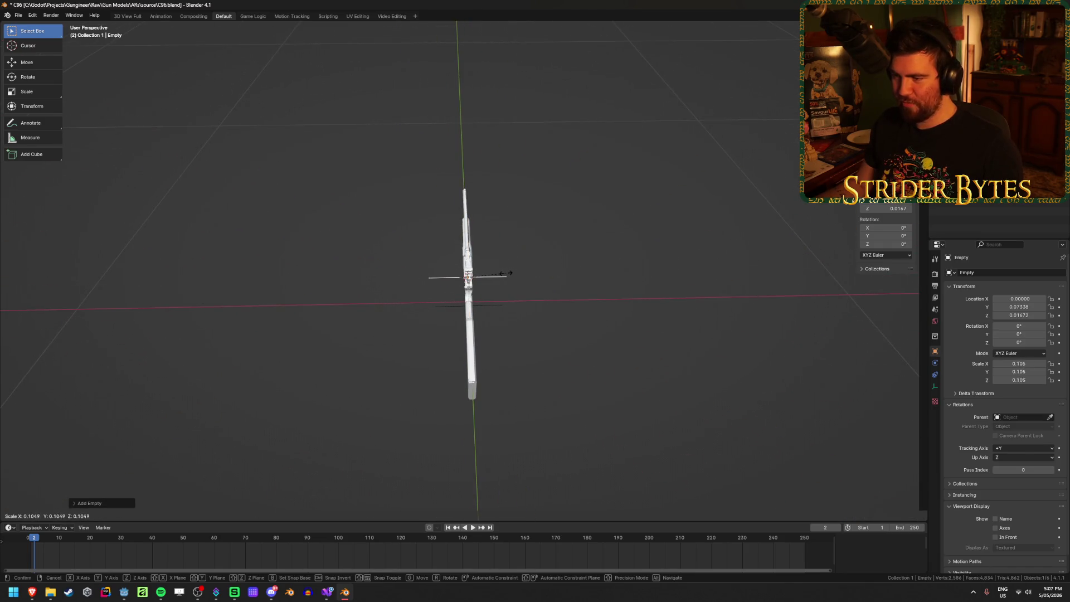
{"action": "left_click", "coordinate": [511, 277]}
Apply the new empty's scale so it reads 1.000
{"action": "scroll", "coordinate": [511, 276], "scroll_direction": "up", "scroll_amount": 3}
{"action": "mouse_move", "coordinate": [669, 318]}
{"action": "middle_mouse_down"}
{"action": "mouse_move", "coordinate": [591, 296]}
{"action": "mouse_move", "coordinate": [598, 315]}
{"action": "middle_mouse_up"}
{"action": "key", "text": "ctrl+a"}
{"action": "left_click", "coordinate": [591, 302]}
Rename the empty MagazineAttach and select the barrel
{"action": "key", "text": "F2"}
{"action": "type", "text": "Magazine"}
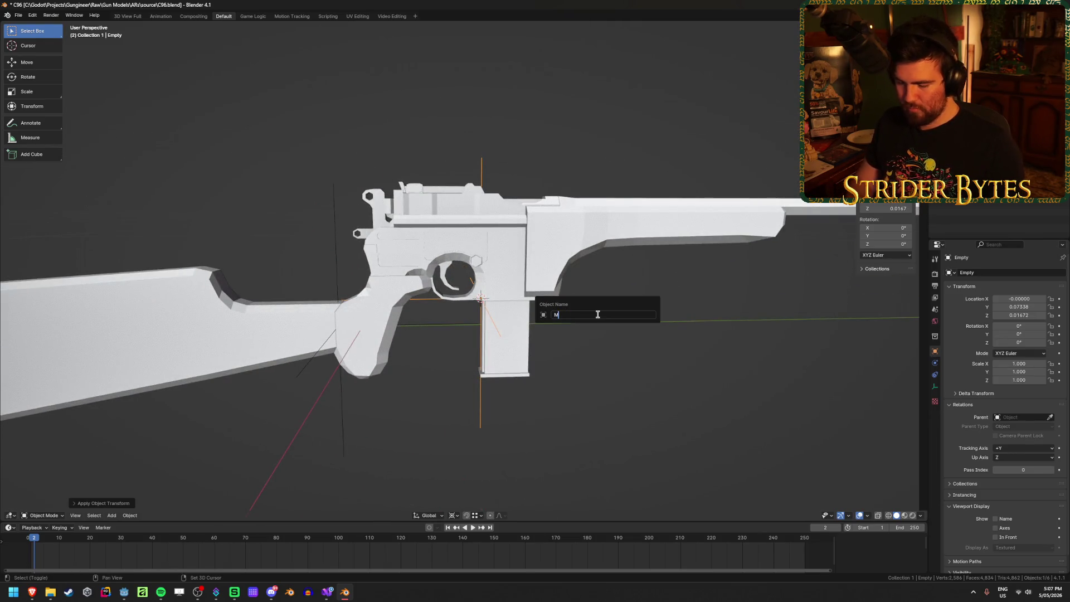
{"action": "key", "text": "Return"}
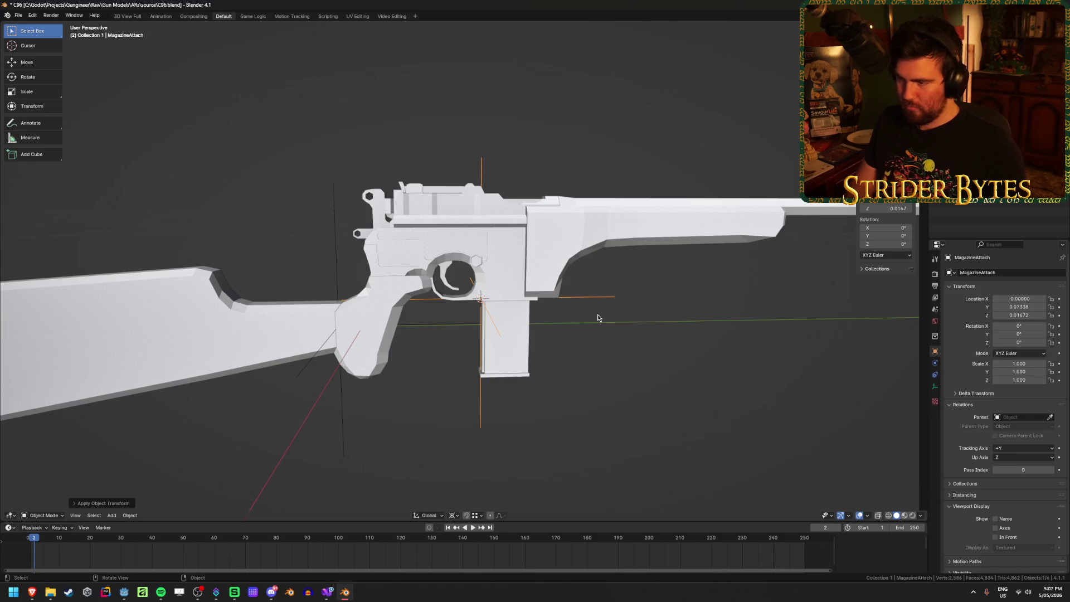
{"action": "left_click", "coordinate": [560, 237]}
{"action": "mouse_move", "coordinate": [560, 237]}
{"action": "middle_mouse_down"}
{"action": "mouse_move", "coordinate": [529, 295]}
{"action": "mouse_move", "coordinate": [479, 319]}
{"action": "middle_mouse_up"}
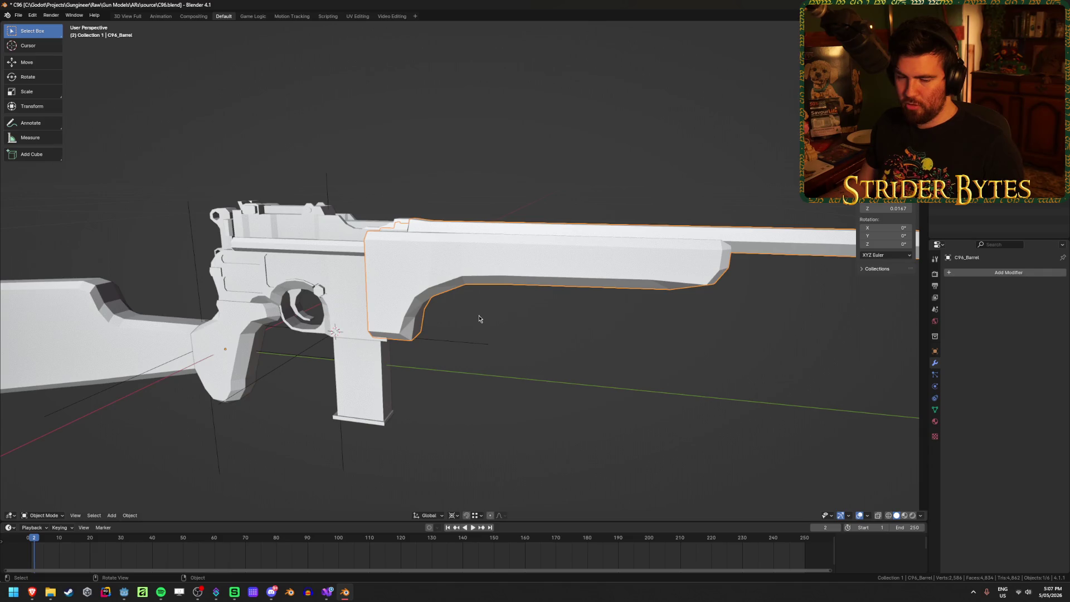
Hide the barrel and snap the 3D cursor to the receiver's front vertex
{"action": "scroll", "coordinate": [479, 319], "scroll_direction": "up", "scroll_amount": 1}
{"action": "key", "text": "h"}
{"action": "left_click", "coordinate": [359, 226]}
{"action": "key", "text": "Tab"}
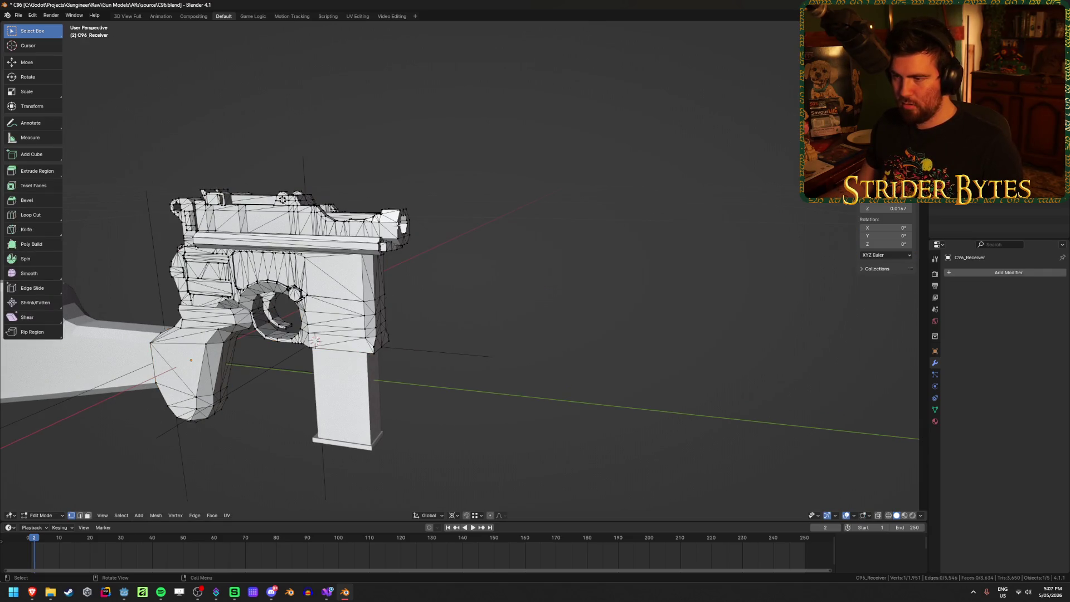
{"action": "key", "text": "KP_Decimal"}
{"action": "mouse_move", "coordinate": [466, 222]}
{"action": "middle_mouse_down"}
{"action": "mouse_move", "coordinate": [594, 247]}
{"action": "mouse_move", "coordinate": [461, 147]}
{"action": "middle_mouse_up"}
{"action": "scroll", "coordinate": [593, 247], "scroll_direction": "down", "scroll_amount": 6}
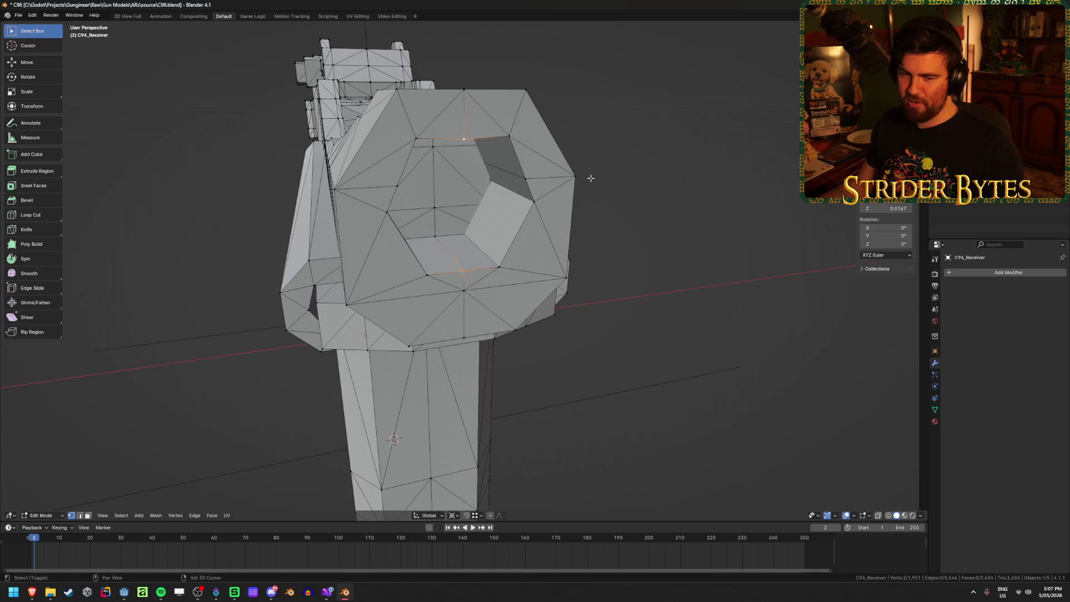
{"action": "key", "text": "ctrl+Tab"}
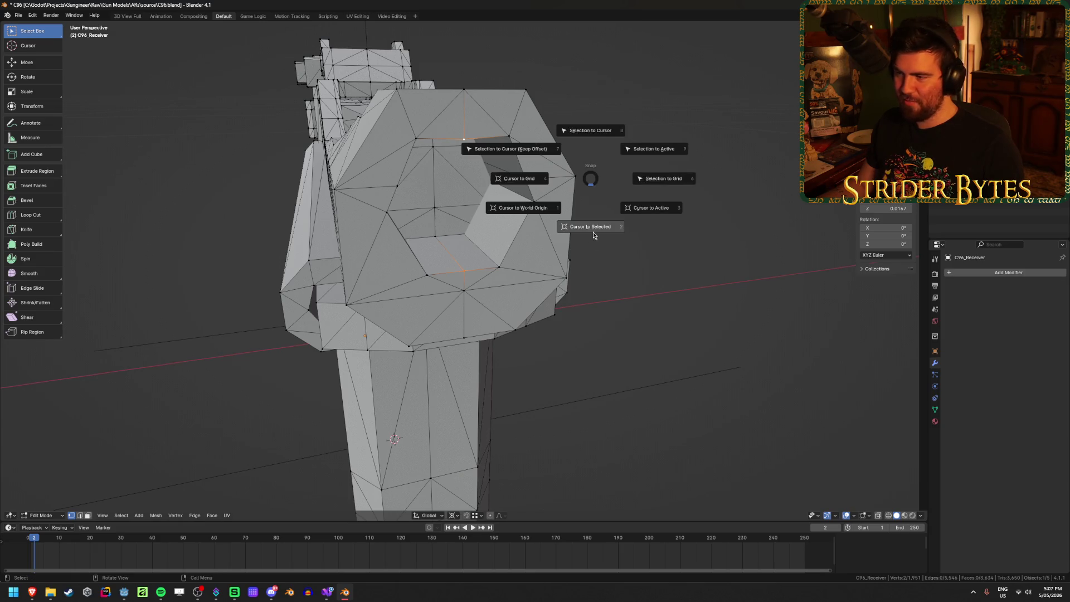
{"action": "left_click", "coordinate": [594, 232]}
{"action": "middle_click_drag", "start_coordinate": [593, 232], "coordinate": [505, 285]}
{"action": "scroll", "coordinate": [505, 285], "scroll_direction": "down", "scroll_amount": 5}
Add a plain axes empty at the cursor and shrink it to 0.089
{"action": "key", "text": "shift+a"}
{"action": "mouse_move", "coordinate": [613, 279]}
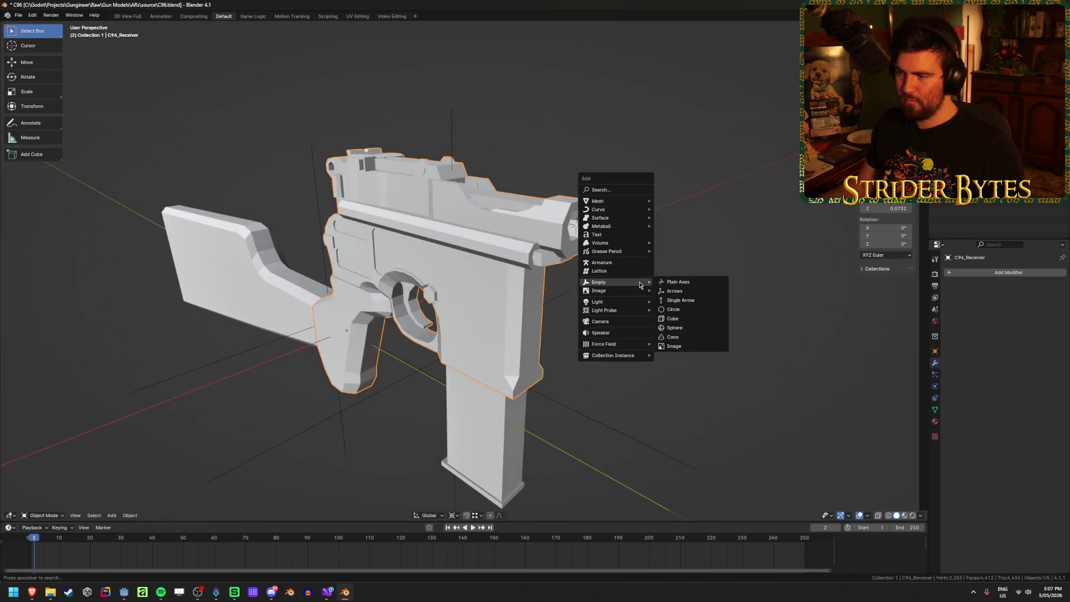
{"action": "left_click", "coordinate": [688, 285]}
{"action": "mouse_move", "coordinate": [634, 231]}
{"action": "middle_mouse_down"}
{"action": "mouse_move", "coordinate": [586, 260]}
{"action": "mouse_move", "coordinate": [784, 196]}
{"action": "middle_mouse_up"}
{"action": "key", "text": "s"}
{"action": "left_click", "coordinate": [485, 289]}
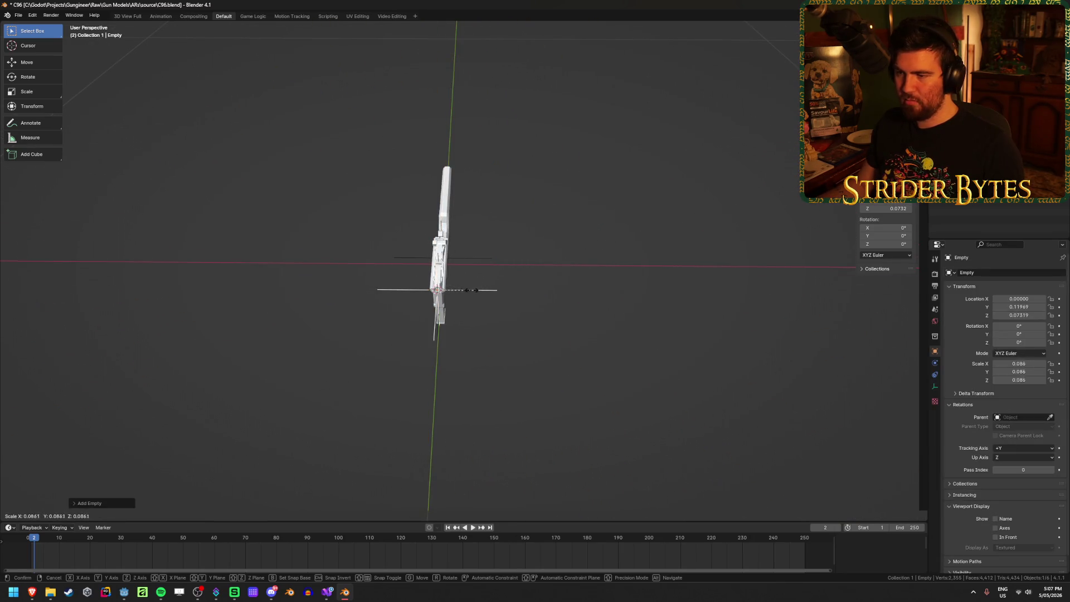
{"action": "middle_click_drag", "start_coordinate": [485, 289], "coordinate": [563, 275]}
{"action": "key", "text": "s"}
{"action": "left_click", "coordinate": [475, 317]}
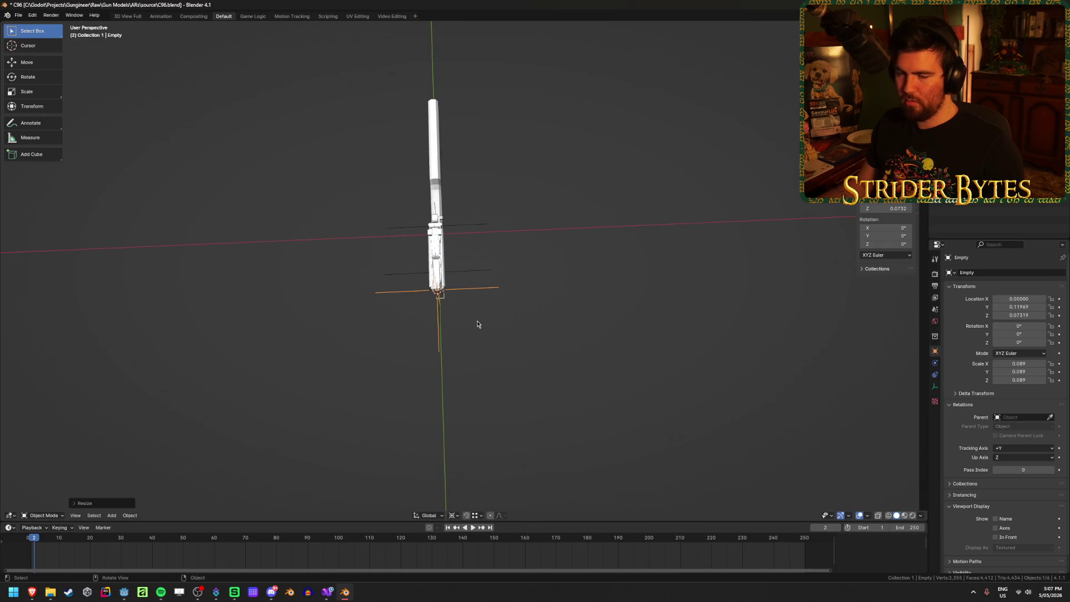
{"action": "middle_click_drag", "start_coordinate": [475, 318], "coordinate": [510, 271]}
Centre the view on the new empty and rename it BarrelAttach
{"action": "key", "text": "KP_Decimal"}
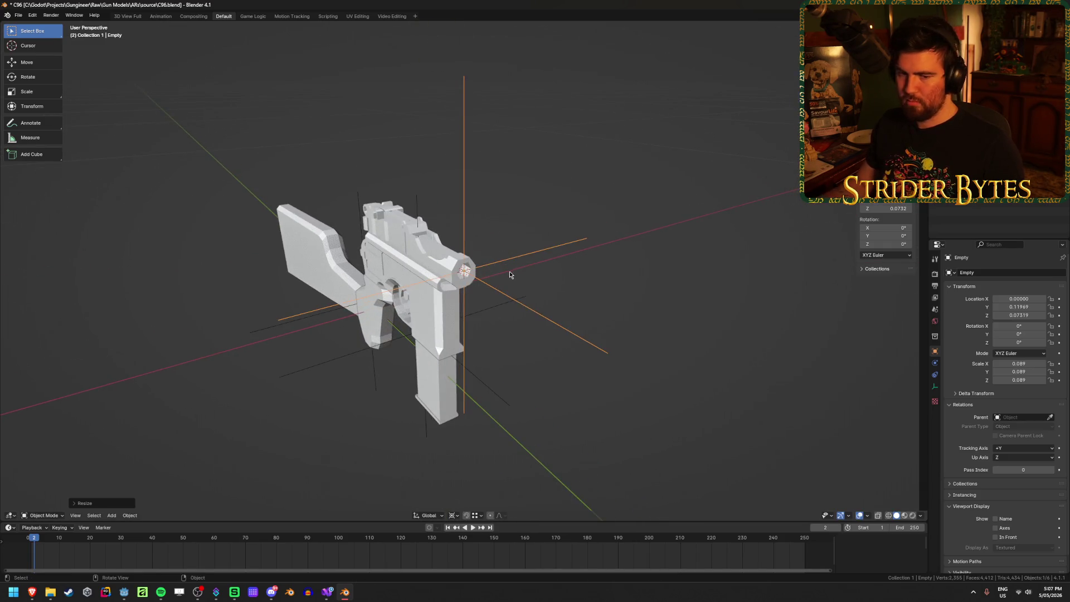
{"action": "scroll", "coordinate": [638, 279], "scroll_direction": "up", "scroll_amount": 1}
{"action": "mouse_move", "coordinate": [638, 284]}
{"action": "middle_mouse_down"}
{"action": "mouse_move", "coordinate": [654, 283]}
{"action": "mouse_move", "coordinate": [654, 269]}
{"action": "middle_mouse_up"}
{"action": "key", "text": "F2"}
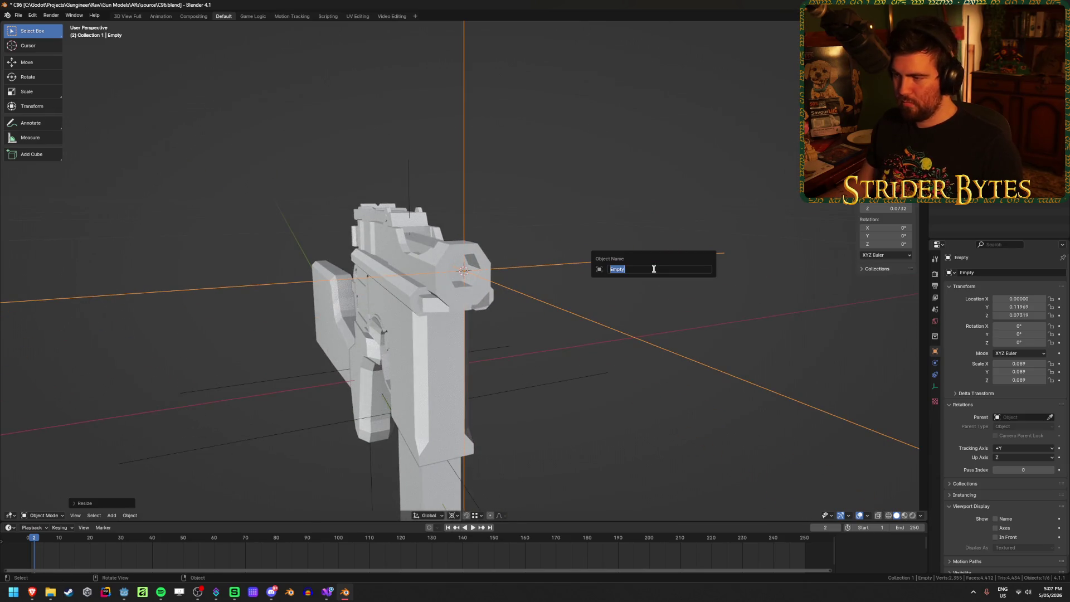
{"action": "type", "text": "BarrelA"}
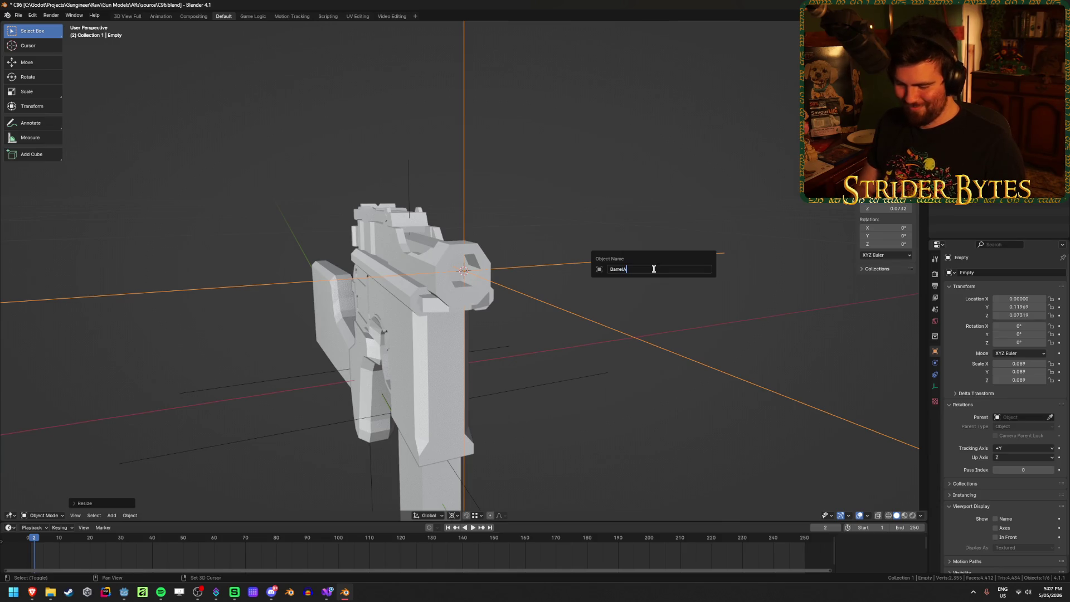
{"action": "type", "text": "ttach"}
{"action": "key", "text": "Return"}
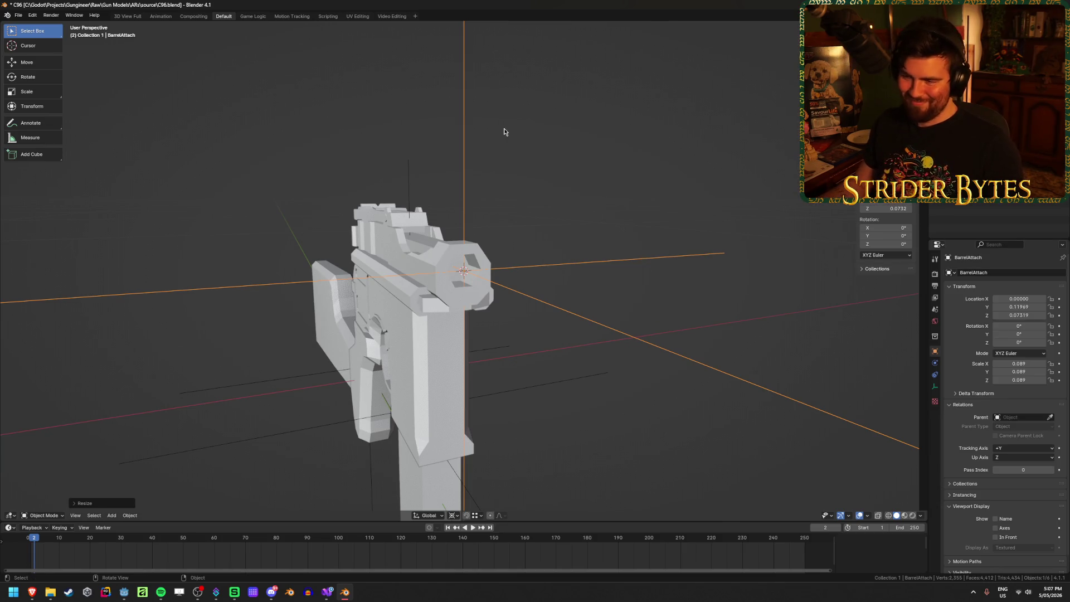
Unhide the barrel and check it from a side view
{"action": "key", "text": "alt+h"}
{"action": "middle_click_drag", "start_coordinate": [485, 181], "coordinate": [538, 185]}
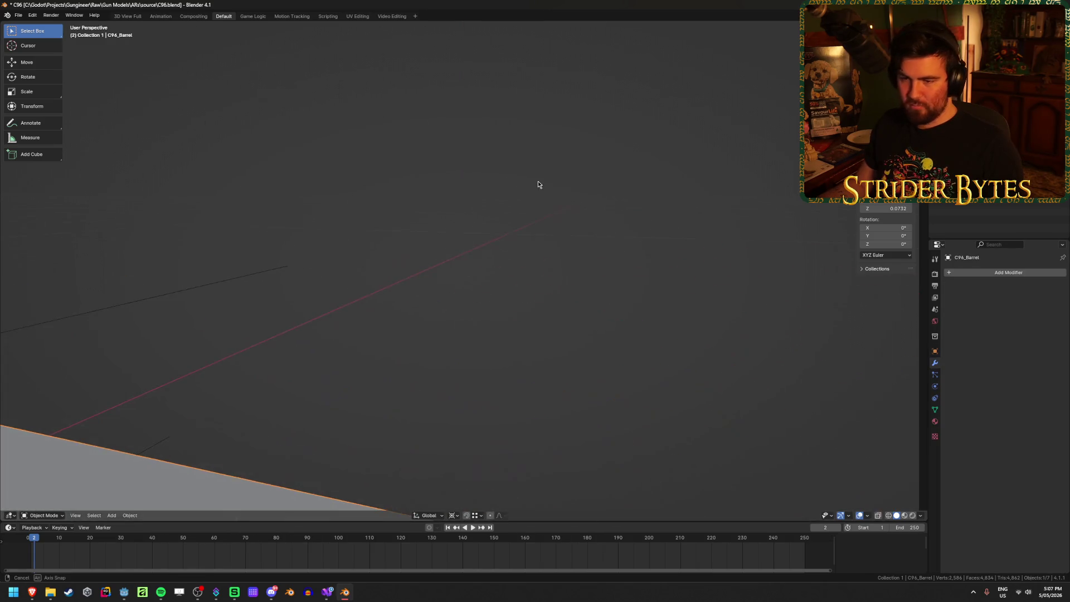
{"action": "scroll", "coordinate": [518, 184], "scroll_direction": "down", "scroll_amount": 10}
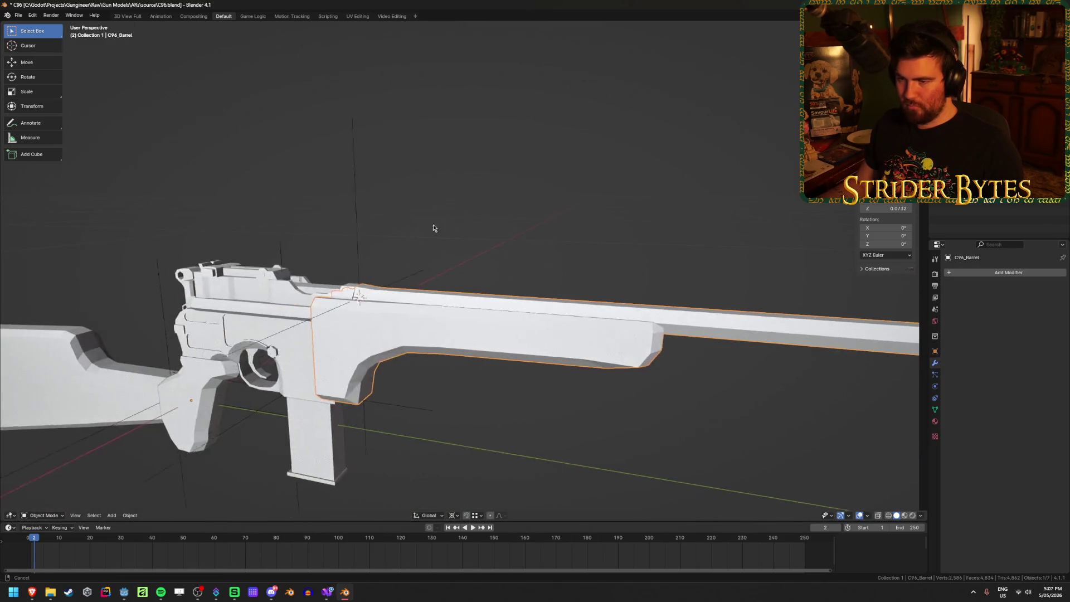
{"action": "mouse_move", "coordinate": [433, 228]}
{"action": "middle_mouse_down"}
{"action": "mouse_move", "coordinate": [418, 186]}
{"action": "mouse_move", "coordinate": [408, 191]}
{"action": "middle_mouse_up"}
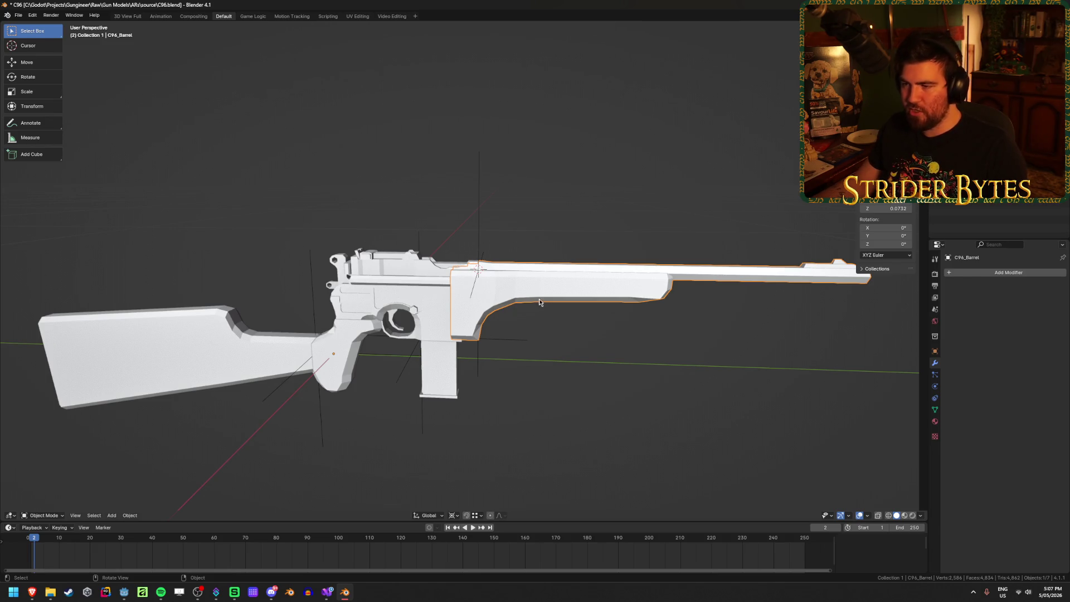
Set the barrel's origin to the 3D cursor, then deselect it
{"action": "scroll", "coordinate": [539, 302], "scroll_direction": "up", "scroll_amount": 3}
{"action": "mouse_move", "coordinate": [547, 323]}
{"action": "middle_mouse_down"}
{"action": "mouse_move", "coordinate": [553, 346]}
{"action": "mouse_move", "coordinate": [517, 341]}
{"action": "middle_mouse_up"}
{"action": "right_click", "coordinate": [513, 341]}
{"action": "mouse_move", "coordinate": [509, 343]}
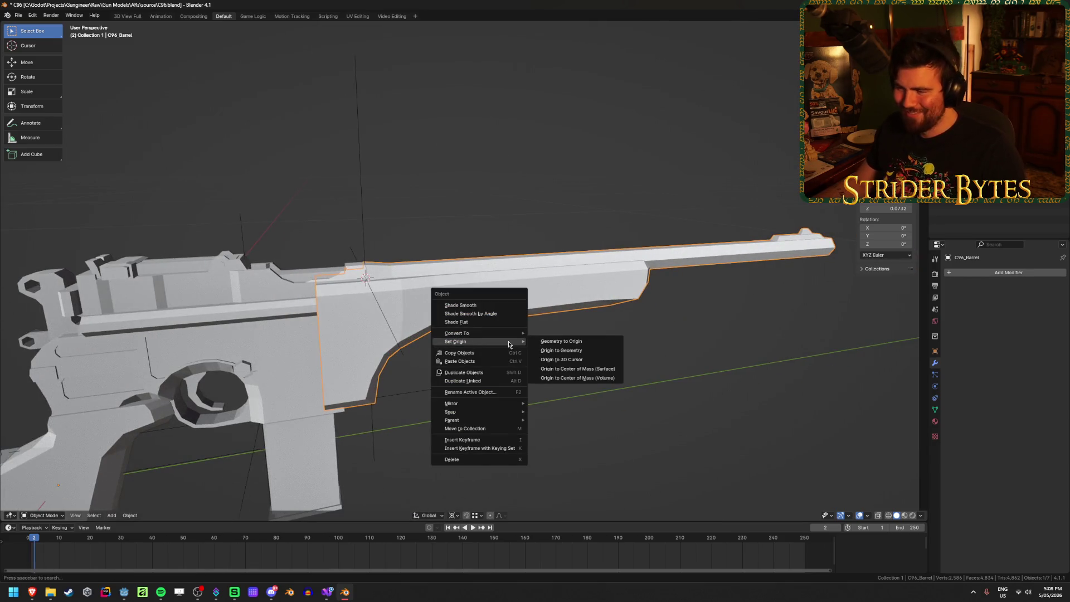
{"action": "left_click", "coordinate": [561, 360]}
{"action": "left_click", "coordinate": [485, 376]}
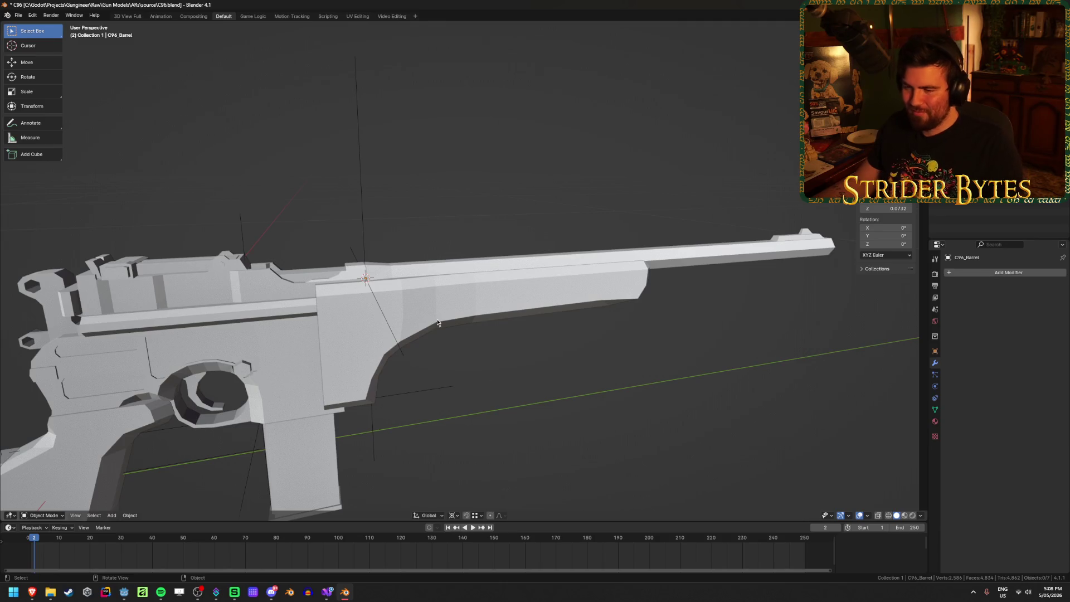
Bring the whole gun into view, check the stock and receiver, then clear the selection
{"action": "scroll", "coordinate": [438, 322], "scroll_direction": "down", "scroll_amount": 3}
{"action": "middle_click_drag", "start_coordinate": [496, 424], "coordinate": [604, 389], "text": "shift"}
{"action": "left_click", "coordinate": [195, 379]}
{"action": "left_click", "coordinate": [402, 343]}
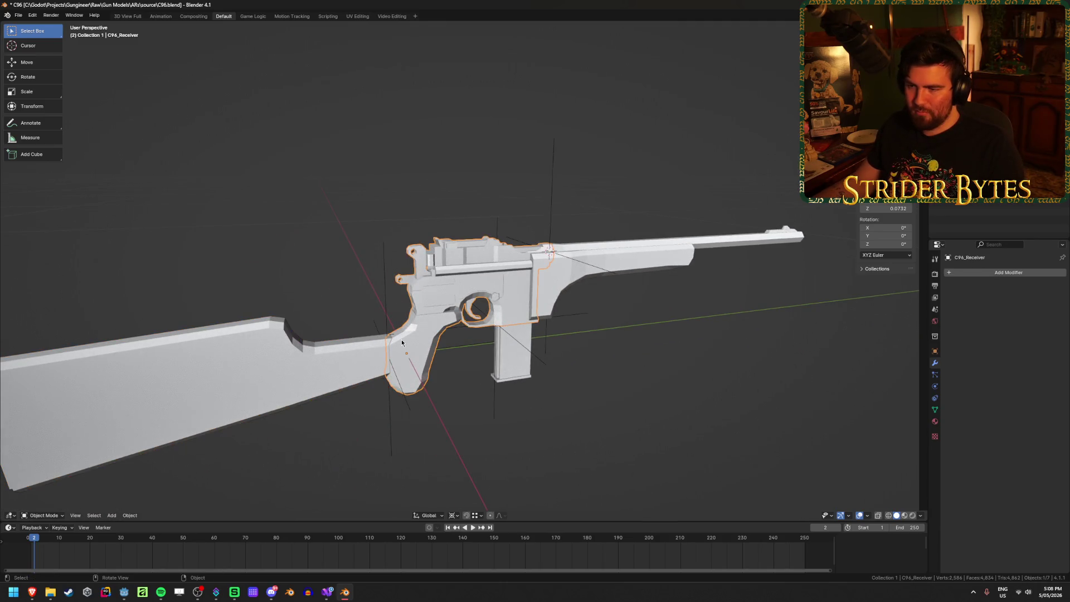
{"action": "scroll", "coordinate": [466, 279], "scroll_direction": "up", "scroll_amount": 3}
{"action": "middle_click_drag", "start_coordinate": [477, 272], "coordinate": [461, 304]}
{"action": "left_click", "coordinate": [467, 144]}
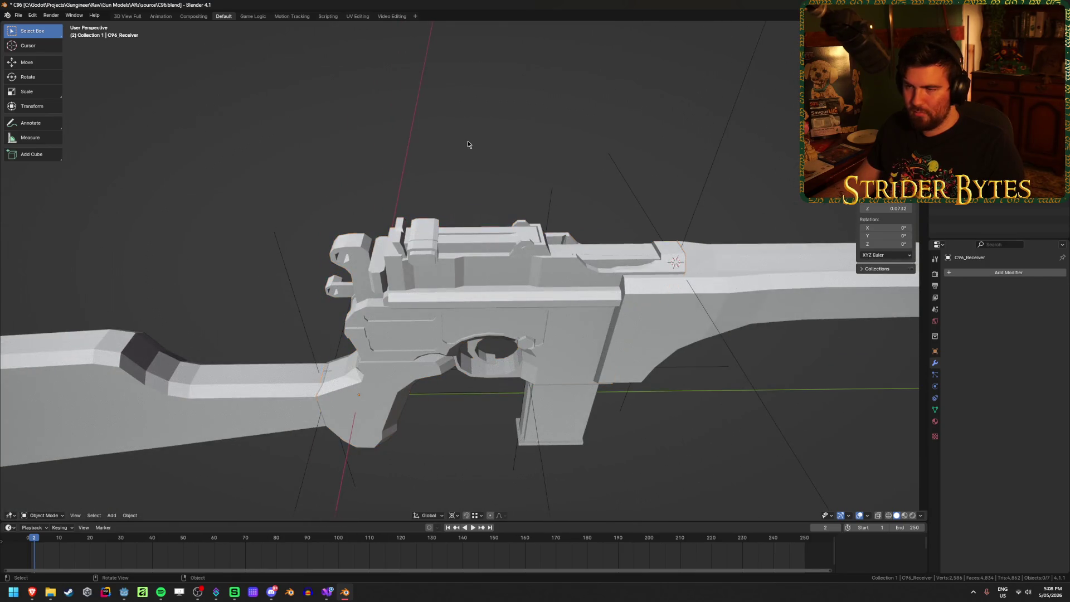
{"action": "mouse_move", "coordinate": [424, 209]}
{"action": "middle_mouse_down"}
{"action": "mouse_move", "coordinate": [441, 183]}
{"action": "mouse_move", "coordinate": [483, 171]}
{"action": "mouse_move", "coordinate": [560, 180]}
{"action": "mouse_move", "coordinate": [409, 179]}
{"action": "middle_mouse_up"}
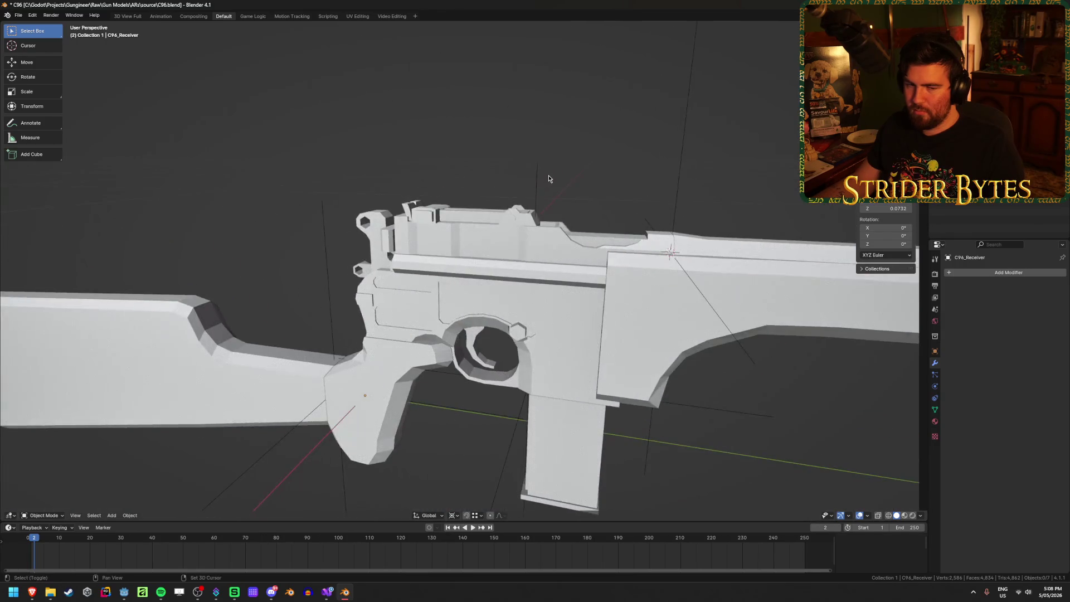
Select C96_Barrel from a side view of the carbine and orbit toward the muzzle
{"action": "middle_click_drag", "start_coordinate": [548, 175], "coordinate": [383, 179]}
{"action": "scroll", "coordinate": [382, 179], "scroll_direction": "down", "scroll_amount": 3}
{"action": "left_click", "coordinate": [614, 248]}
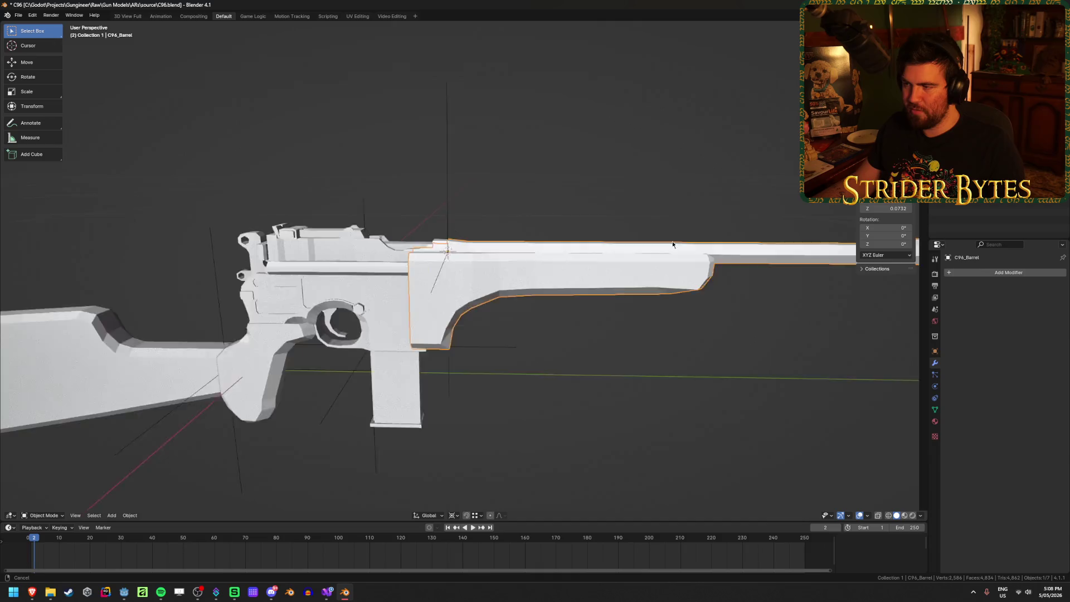
{"action": "mouse_move", "coordinate": [613, 248]}
{"action": "middle_mouse_down"}
{"action": "mouse_move", "coordinate": [342, 286]}
{"action": "mouse_move", "coordinate": [361, 347]}
{"action": "middle_mouse_up"}
Snap the 3D cursor to the centre of the barrel's muzzle
{"action": "key", "text": "Tab"}
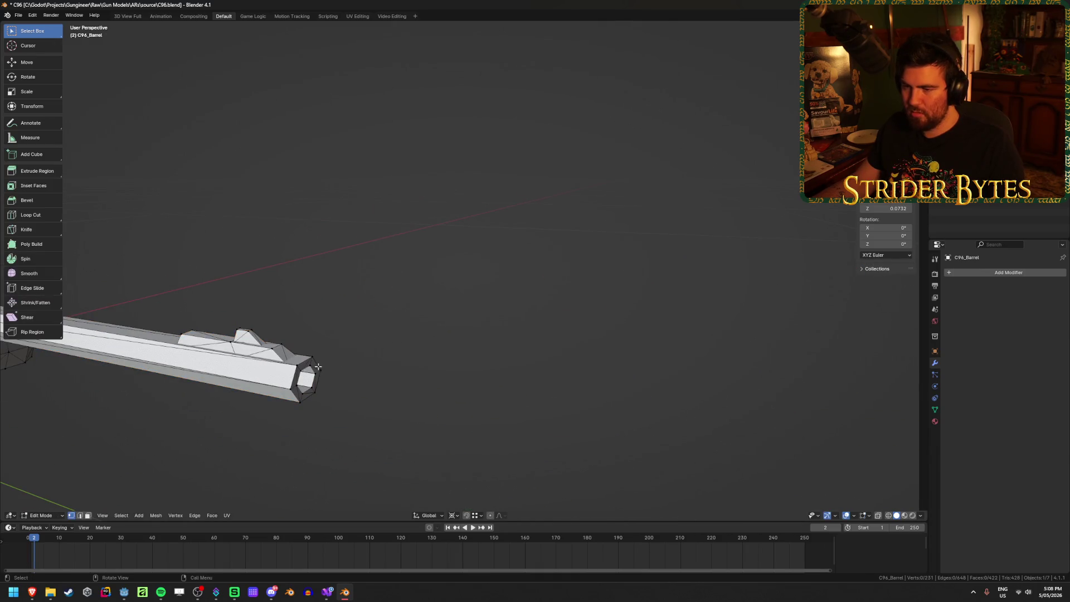
{"action": "key", "text": "shift+s"}
{"action": "left_click", "coordinate": [402, 440]}
{"action": "key", "text": "Tab"}
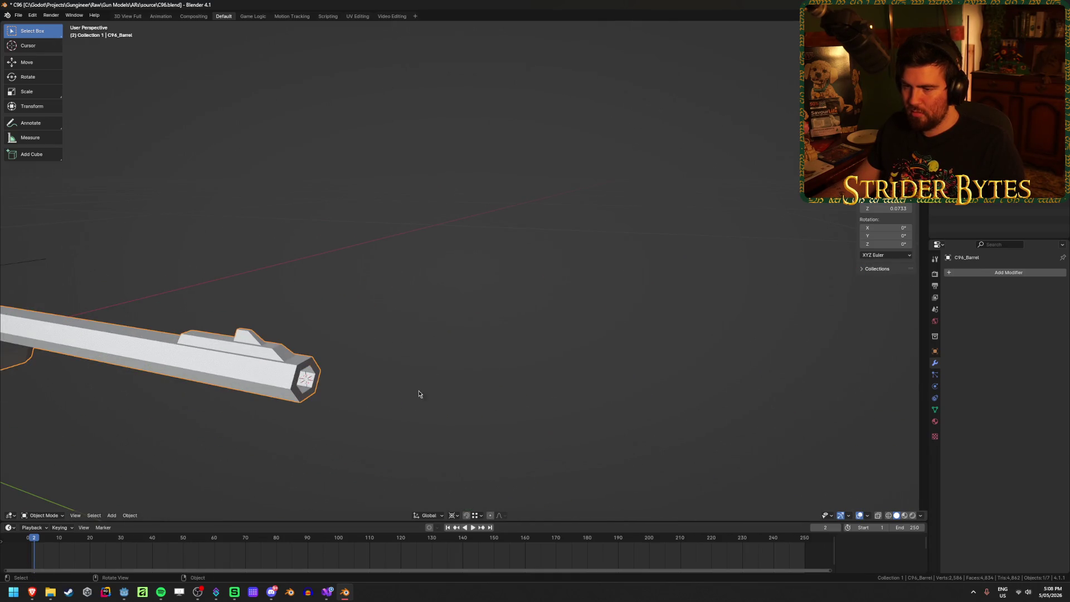
Add a plain axes empty at the muzzle, shrink it, and apply its scale
{"action": "key", "text": "shift+a"}
{"action": "mouse_move", "coordinate": [407, 311]}
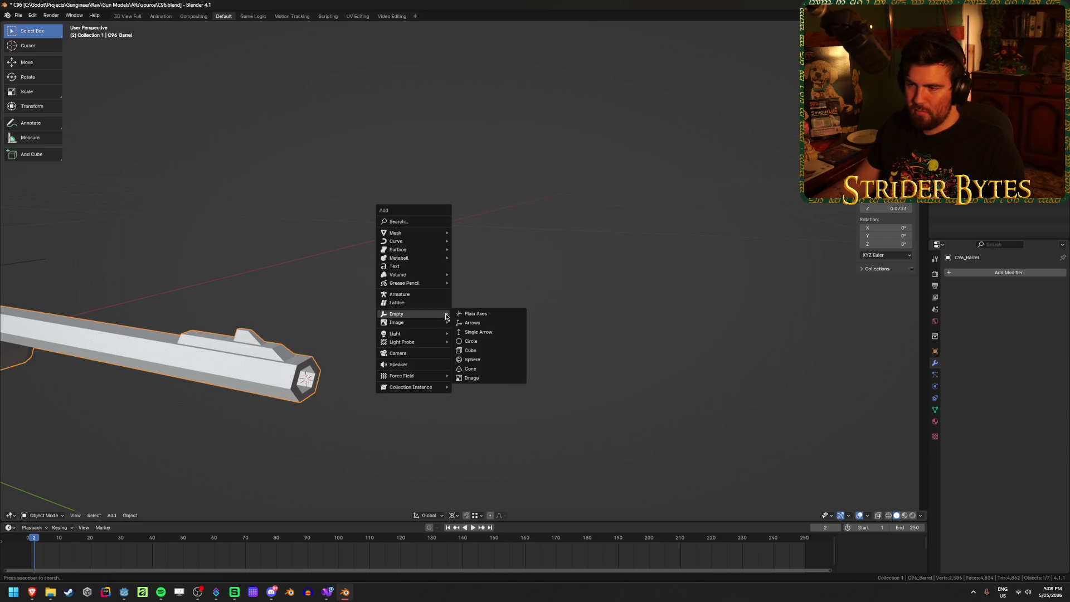
{"action": "left_click", "coordinate": [478, 313]}
{"action": "mouse_move", "coordinate": [498, 330]}
{"action": "middle_mouse_down"}
{"action": "mouse_move", "coordinate": [581, 304]}
{"action": "mouse_move", "coordinate": [546, 327]}
{"action": "mouse_move", "coordinate": [563, 320]}
{"action": "middle_mouse_up"}
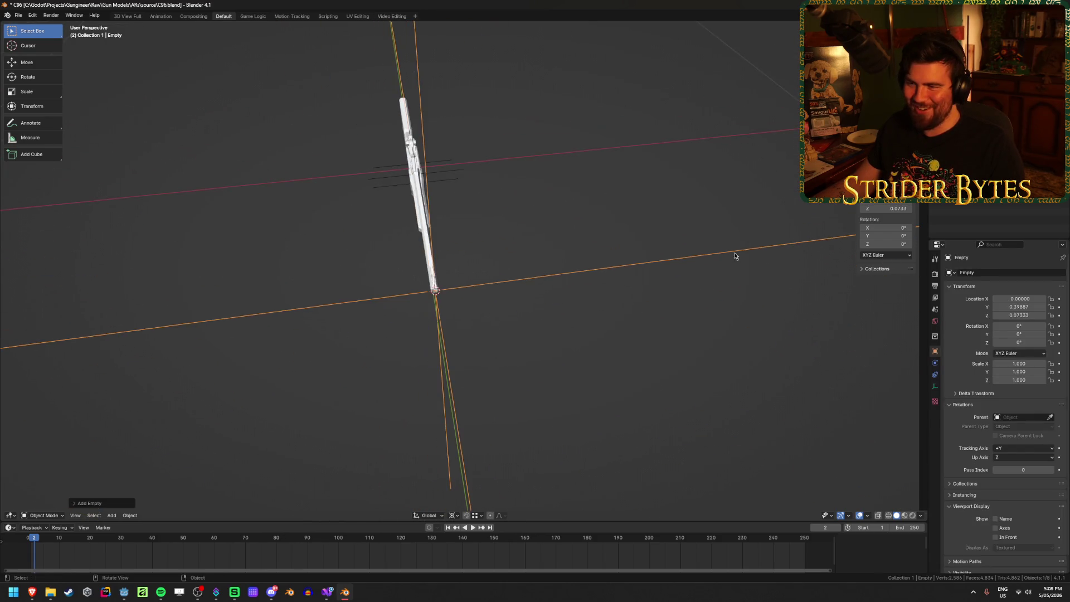
{"action": "key", "text": "s"}
{"action": "left_click", "coordinate": [504, 297]}
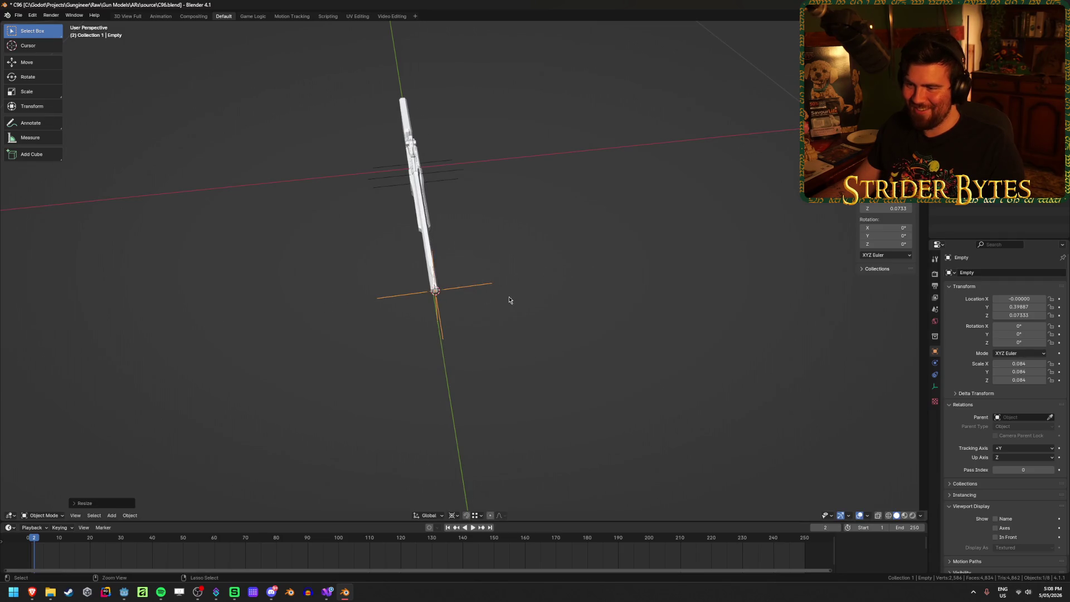
{"action": "key", "text": "ctrl+a"}
{"action": "left_click", "coordinate": [455, 292]}
{"action": "mouse_move", "coordinate": [410, 359]}
{"action": "middle_mouse_down"}
{"action": "mouse_move", "coordinate": [320, 359]}
{"action": "mouse_move", "coordinate": [320, 312]}
{"action": "middle_mouse_up"}
{"action": "scroll", "coordinate": [320, 312], "scroll_direction": "up", "scroll_amount": 4}
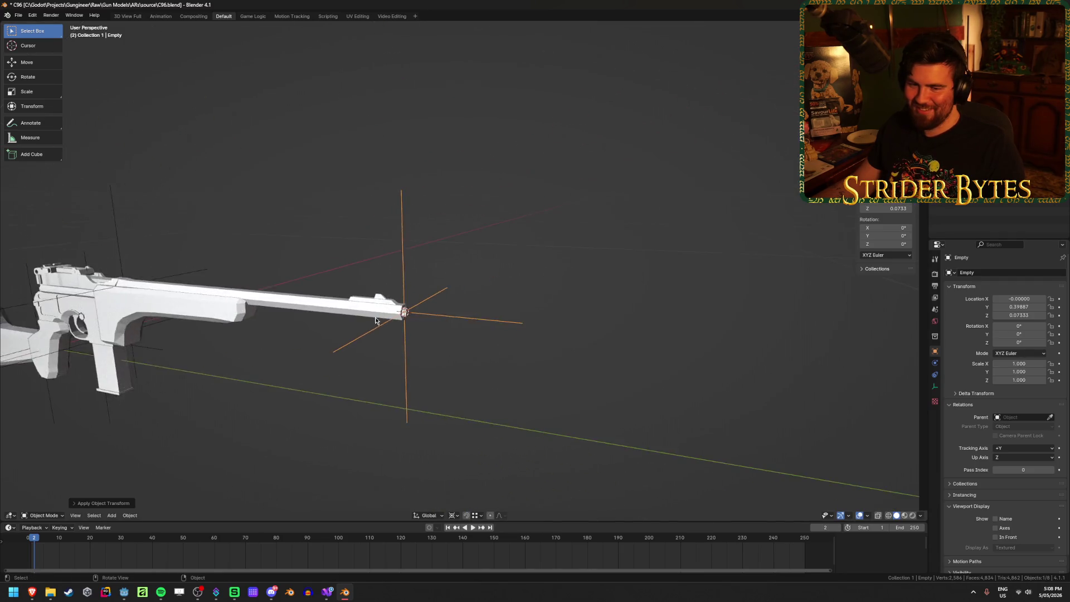
Rename the new empty to MuzzleAttach
{"action": "key", "text": "alt+Tab"}
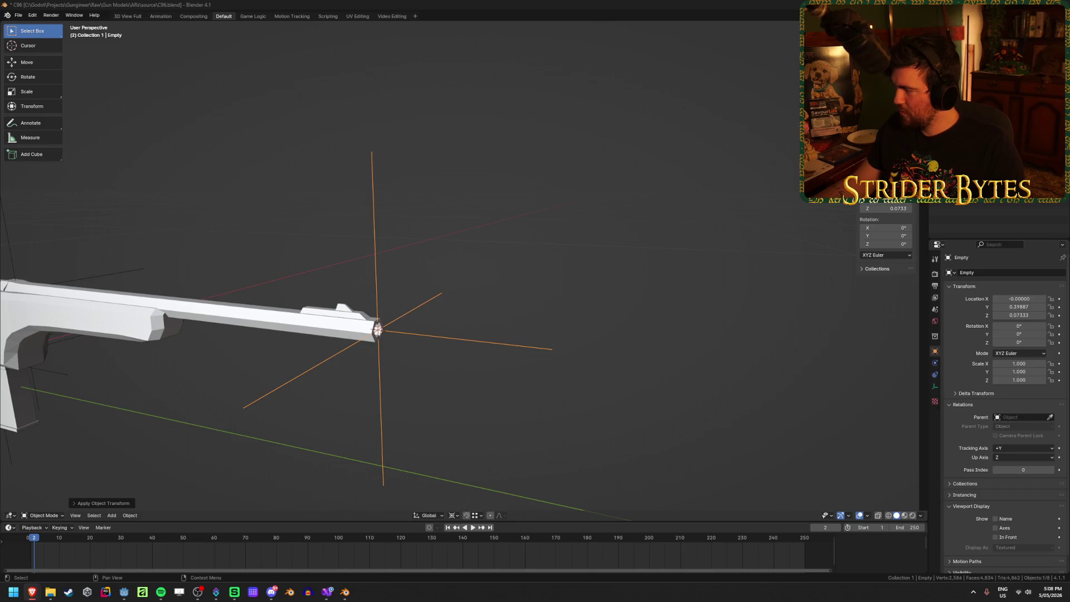
{"action": "mouse_move", "coordinate": [467, 258]}
{"action": "middle_mouse_down"}
{"action": "mouse_move", "coordinate": [449, 266]}
{"action": "mouse_move", "coordinate": [499, 244]}
{"action": "mouse_move", "coordinate": [368, 244]}
{"action": "mouse_move", "coordinate": [356, 255]}
{"action": "mouse_move", "coordinate": [418, 249]}
{"action": "mouse_move", "coordinate": [432, 275]}
{"action": "middle_mouse_up"}
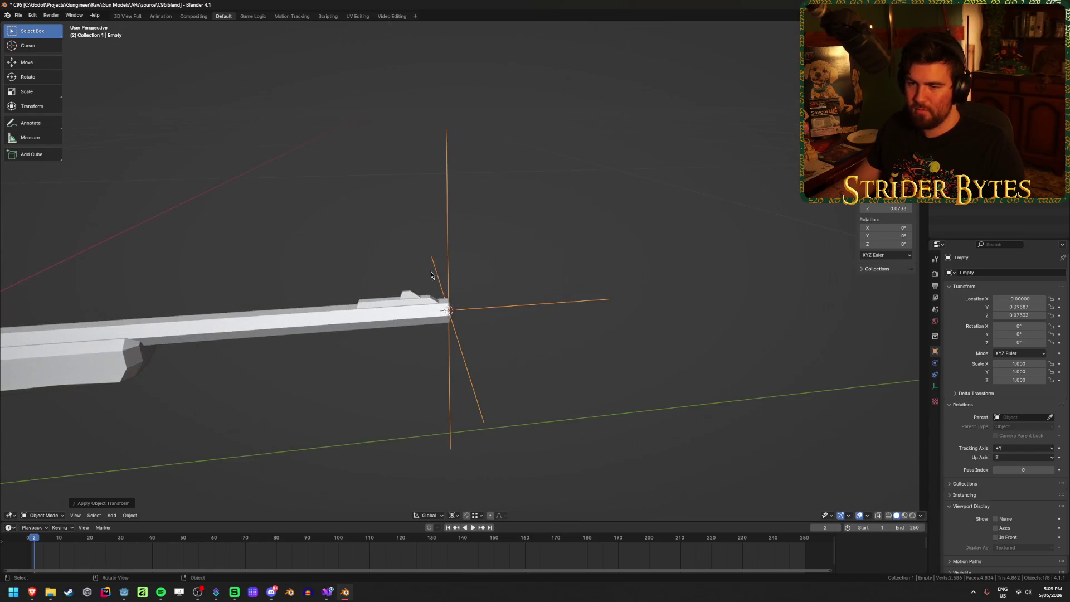
{"action": "key", "text": "alt+Tab"}
{"action": "key", "text": "alt+Tab"}
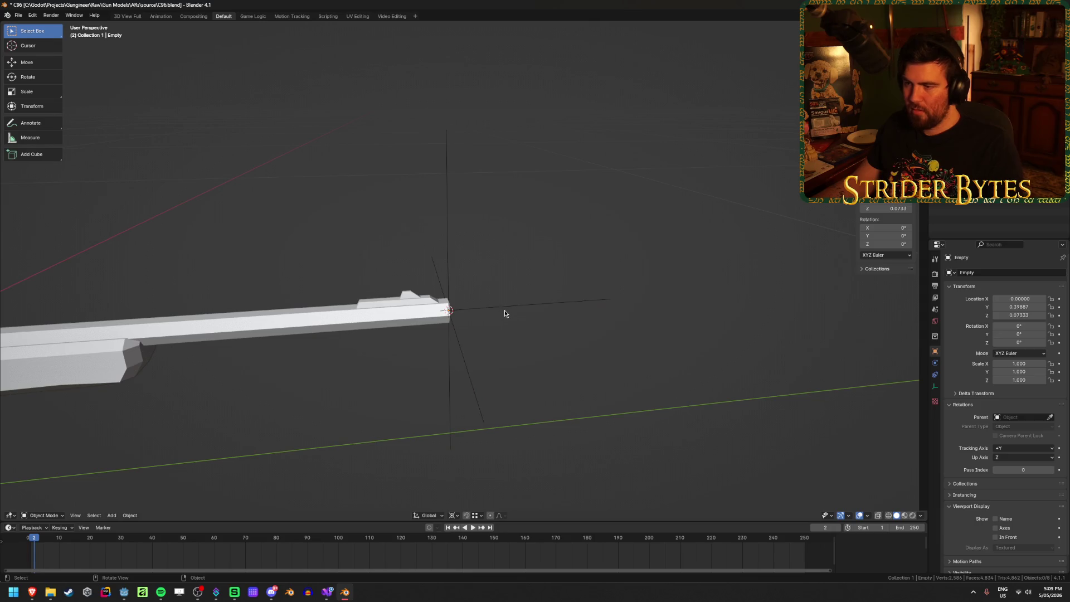
{"action": "key", "text": "F2"}
{"action": "type", "text": "MuzzleA"}
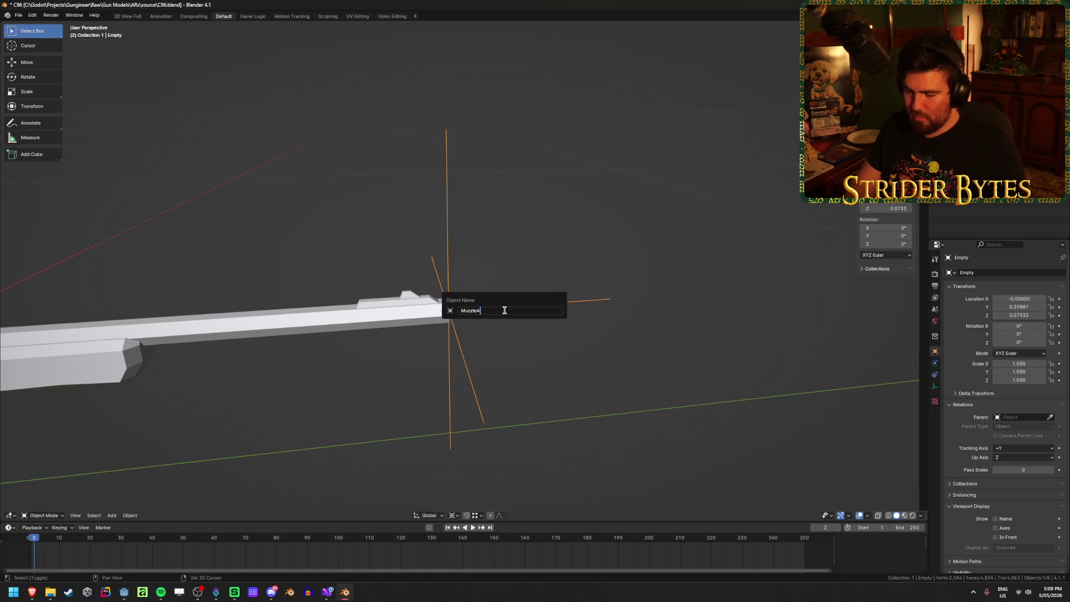
{"action": "type", "text": "h"}
{"action": "key", "text": "Return"}
Pan over to the receiver and select C96_Receiver
{"action": "scroll", "coordinate": [273, 313], "scroll_direction": "up", "scroll_amount": 5}
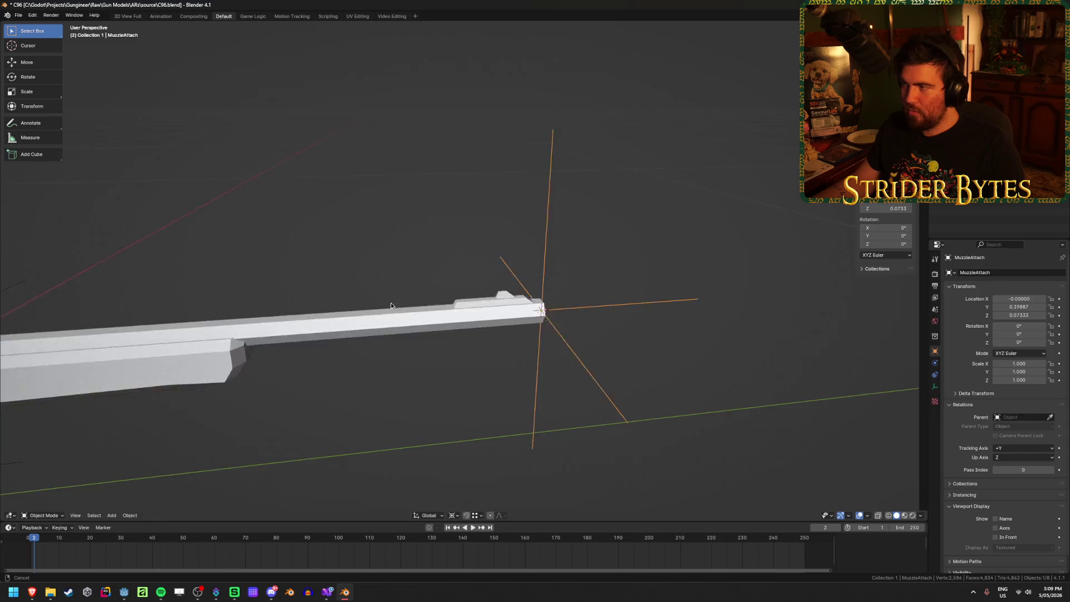
{"action": "middle_click_drag", "start_coordinate": [273, 316], "coordinate": [469, 288], "text": "shift"}
{"action": "scroll", "coordinate": [320, 258], "scroll_direction": "down", "scroll_amount": 5}
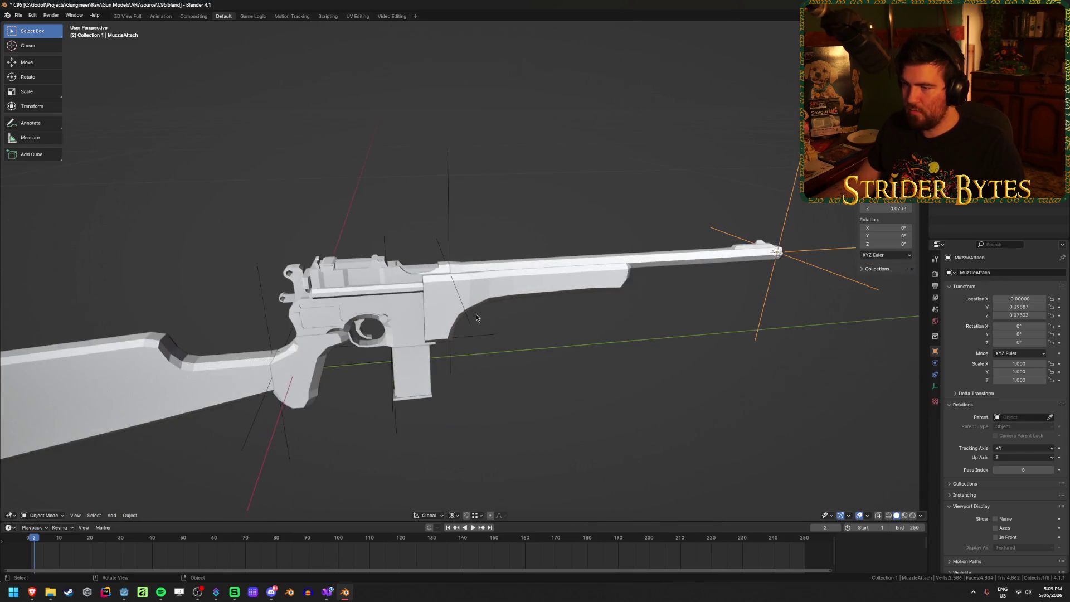
{"action": "left_click", "coordinate": [331, 267]}
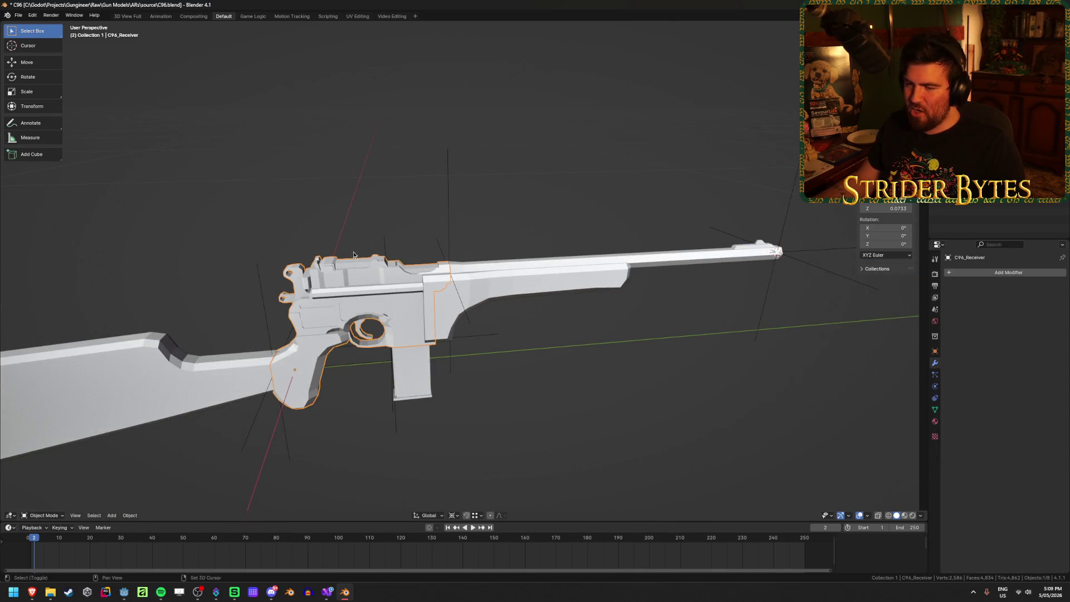
Select C96_Barrel and snap the 3D cursor to a point under the barrel housing
{"action": "left_click", "coordinate": [491, 279]}
{"action": "middle_click_drag", "start_coordinate": [491, 279], "coordinate": [527, 346]}
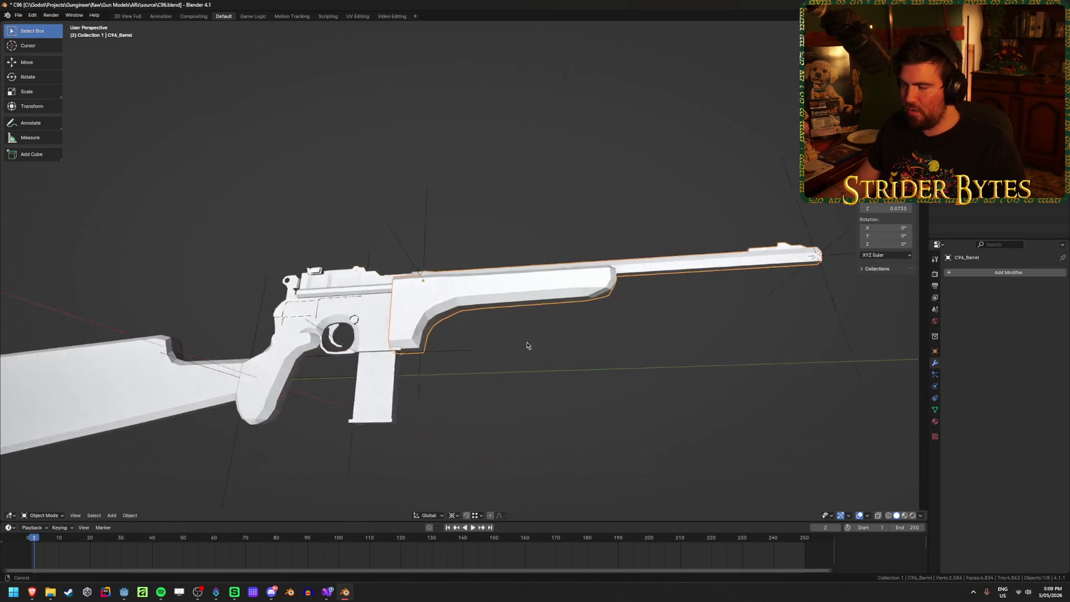
{"action": "scroll", "coordinate": [527, 346], "scroll_direction": "up", "scroll_amount": 4}
{"action": "middle_click_drag", "start_coordinate": [459, 339], "coordinate": [469, 301]}
{"action": "key", "text": "Tab"}
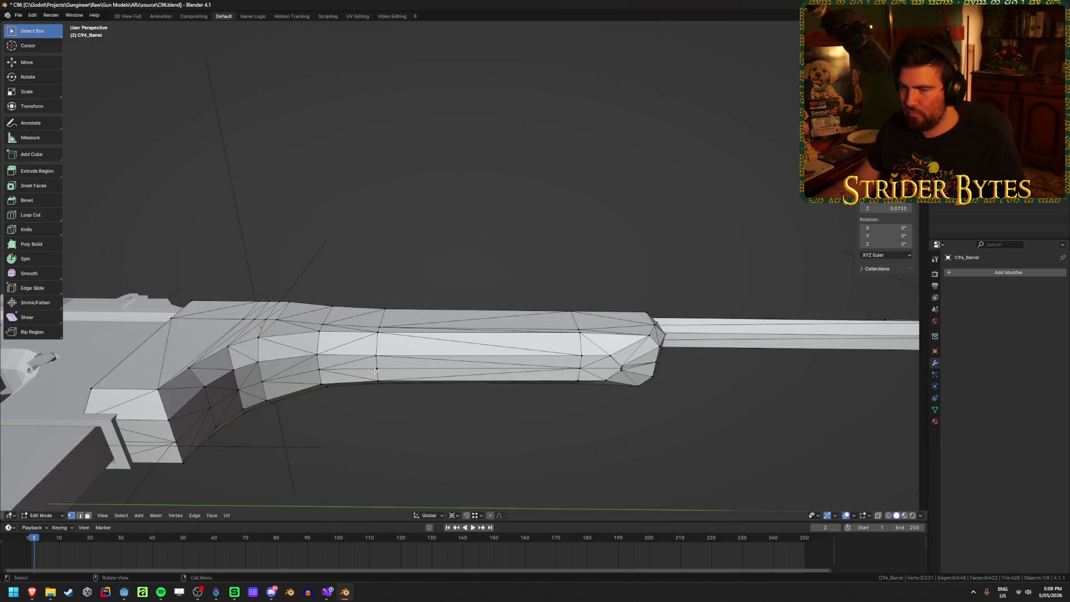
{"action": "mouse_move", "coordinate": [383, 361]}
{"action": "middle_mouse_down"}
{"action": "mouse_move", "coordinate": [400, 404]}
{"action": "mouse_move", "coordinate": [397, 370]}
{"action": "middle_mouse_up"}
{"action": "key", "text": "ctrl+Tab"}
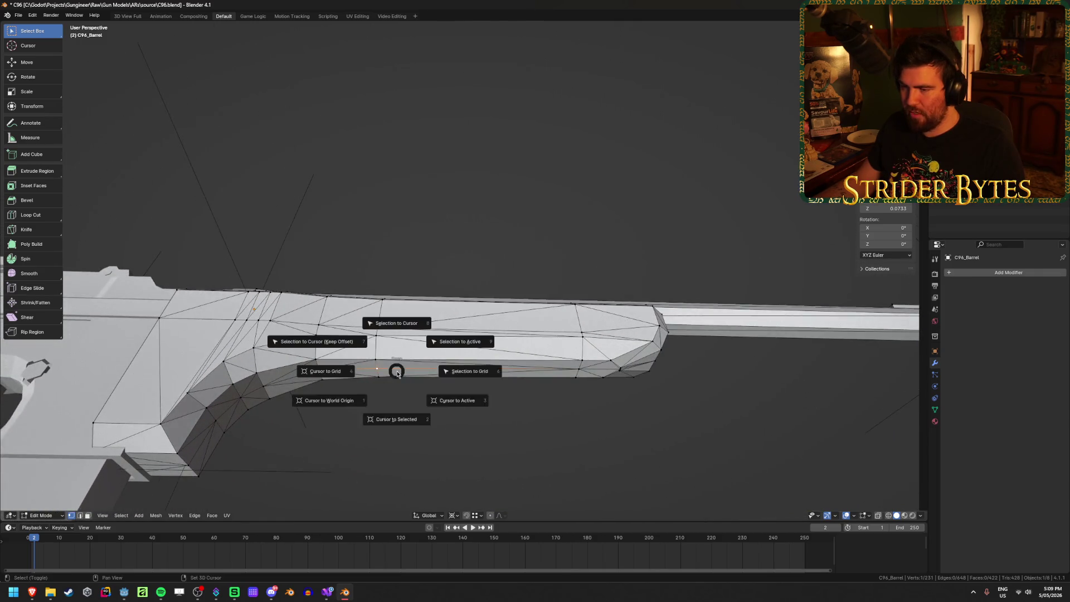
{"action": "left_click", "coordinate": [411, 416]}
Add a plain axes empty at the cursor, shrink it, and apply its scale
{"action": "key", "text": "shift+a"}
{"action": "key", "text": "shift+a"}
{"action": "mouse_move", "coordinate": [610, 282]}
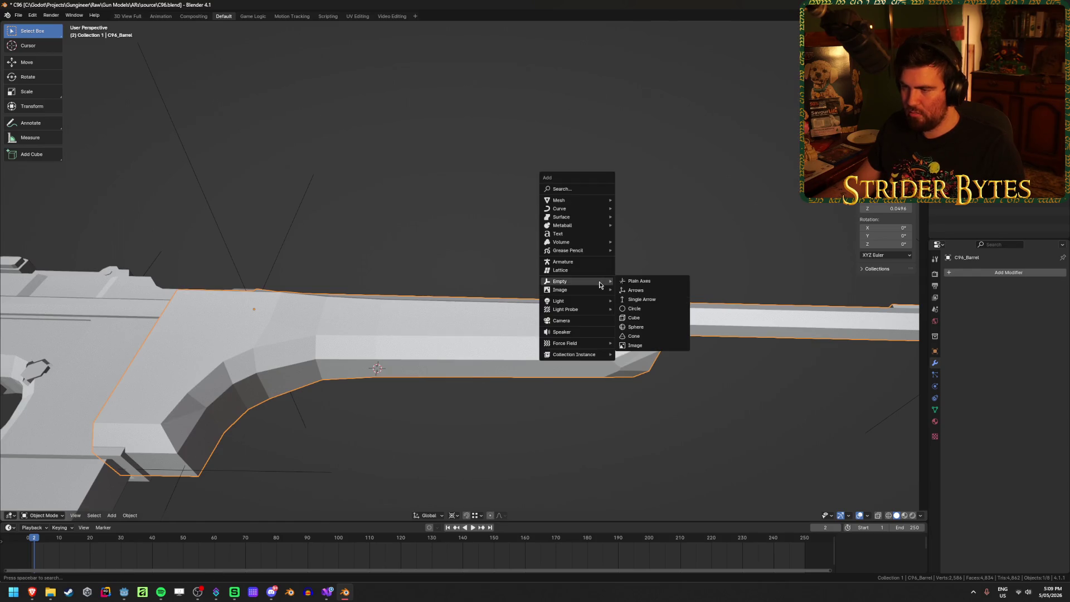
{"action": "left_click", "coordinate": [647, 281]}
{"action": "mouse_move", "coordinate": [557, 357]}
{"action": "middle_mouse_down"}
{"action": "mouse_move", "coordinate": [473, 313]}
{"action": "mouse_move", "coordinate": [423, 359]}
{"action": "mouse_move", "coordinate": [621, 299]}
{"action": "middle_mouse_up"}
{"action": "key", "text": "s"}
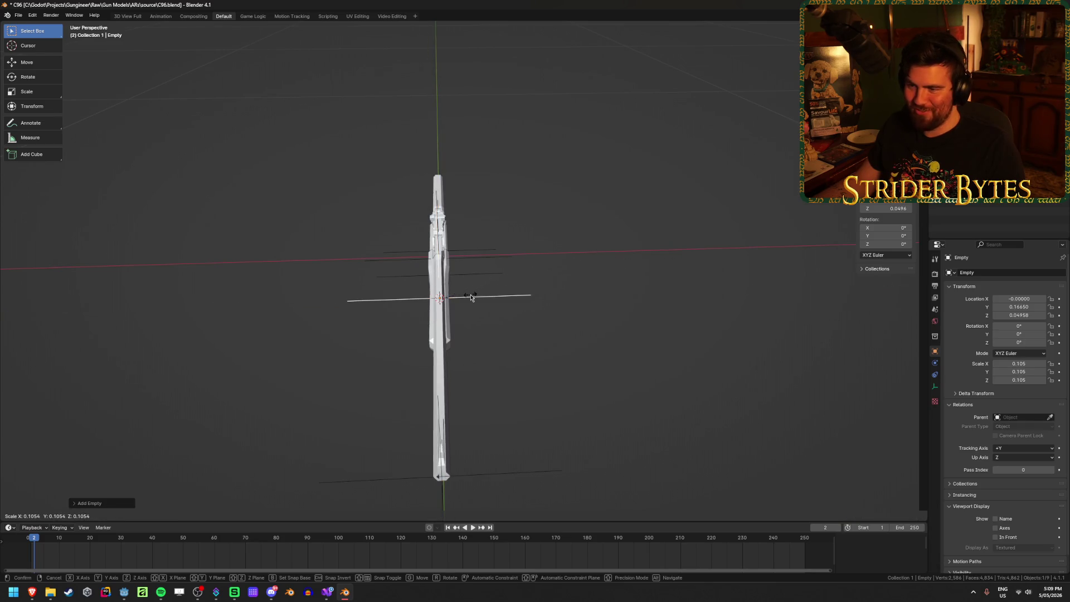
{"action": "left_click", "coordinate": [472, 297]}
{"action": "middle_click_drag", "start_coordinate": [471, 297], "coordinate": [537, 306]}
{"action": "key", "text": "ctrl+a"}
{"action": "left_click", "coordinate": [538, 306]}
Rename the new empty to ForegripAttach
{"action": "key", "text": "F2"}
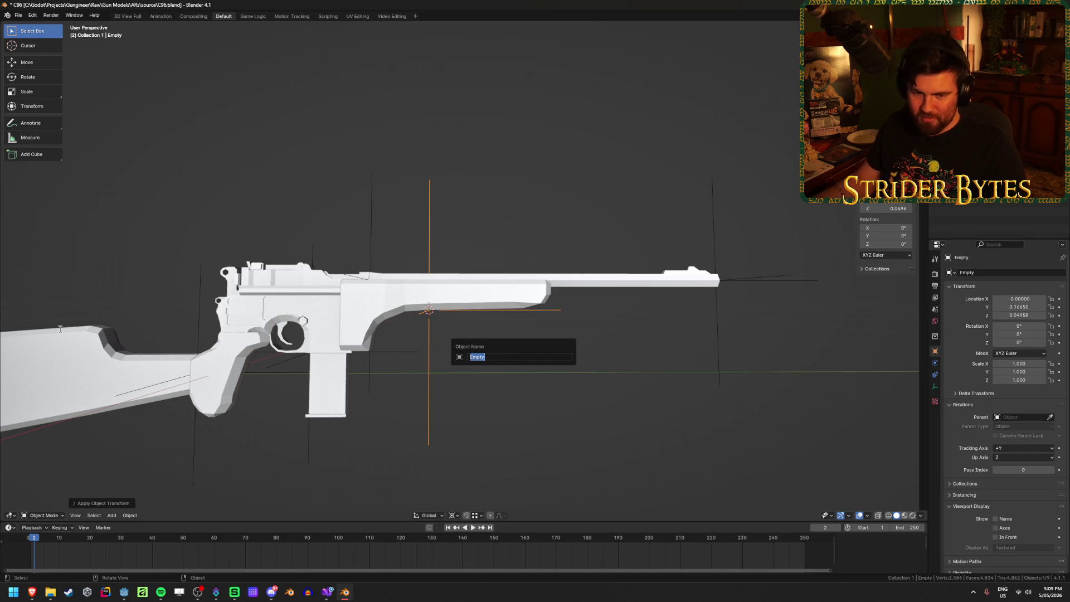
{"action": "key", "text": "alt+Tab"}
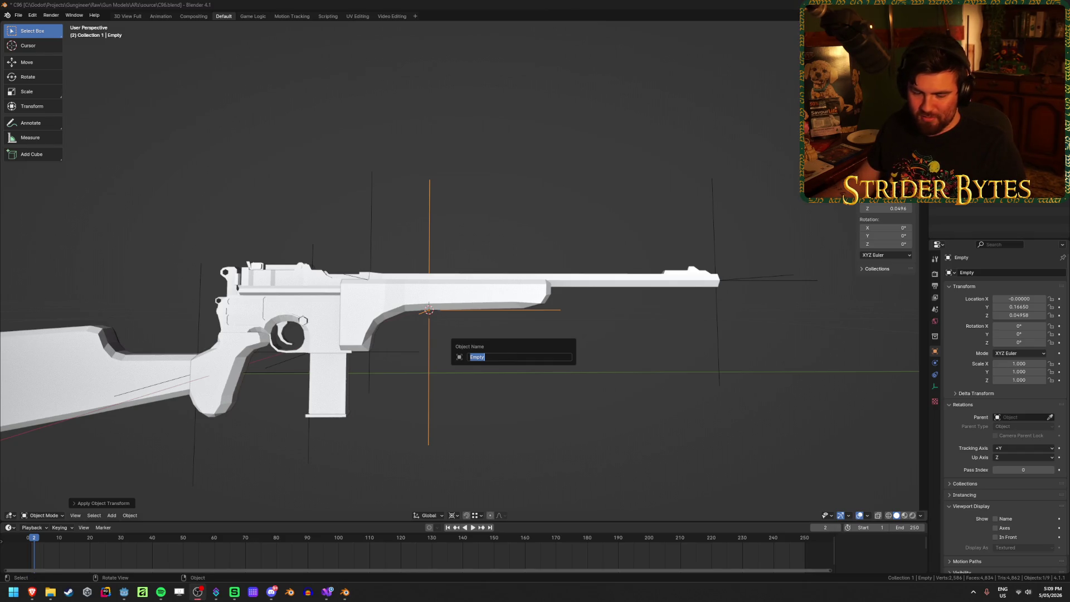
{"action": "key", "text": "alt+Tab"}
{"action": "key", "text": "F2"}
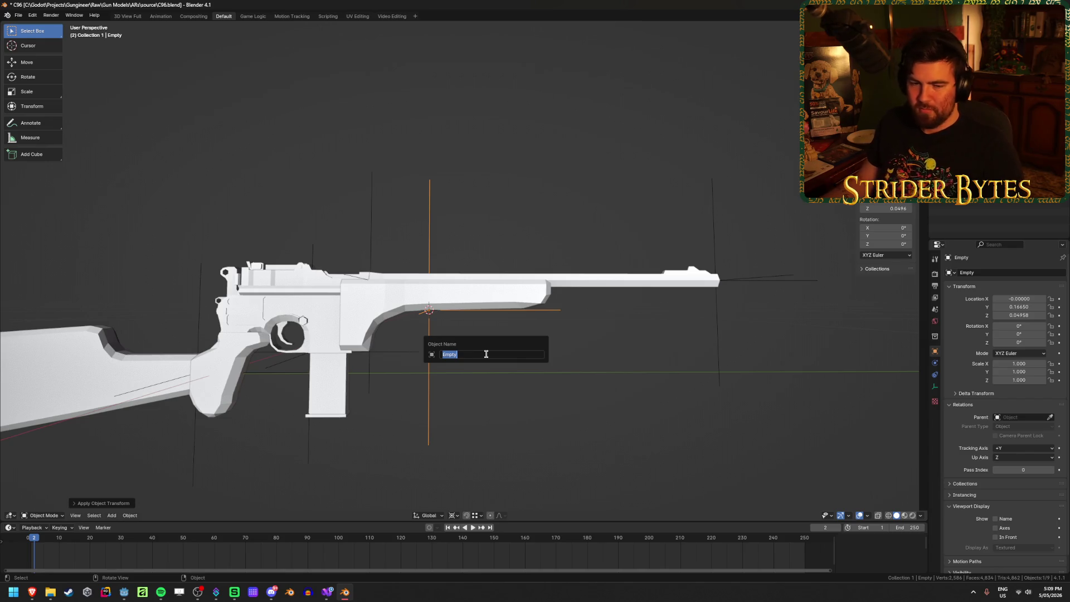
{"action": "type", "text": "ForegripAttach"}
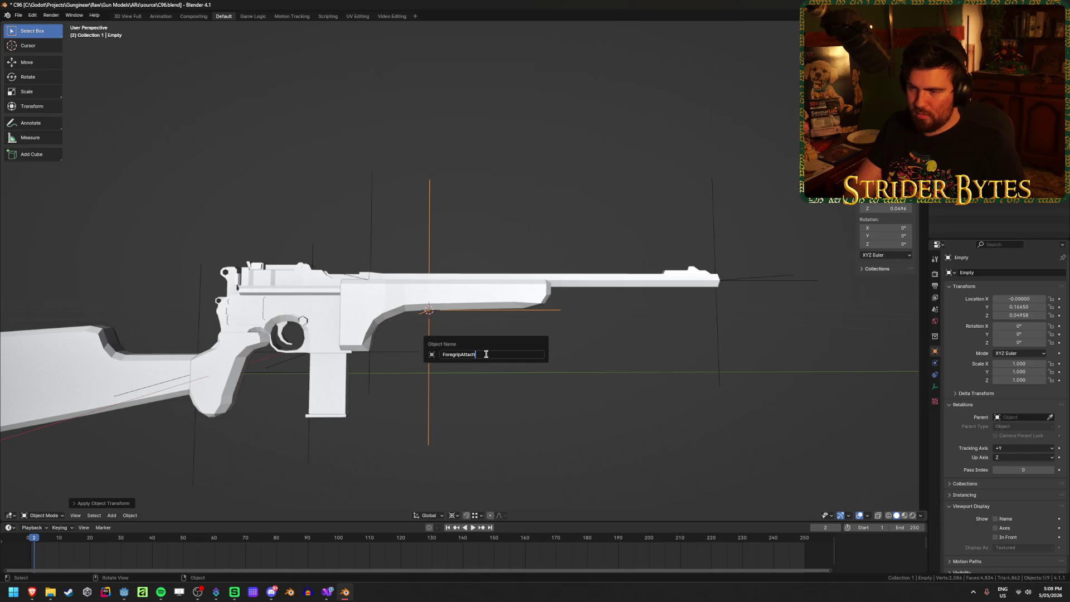
{"action": "key", "text": "Return"}
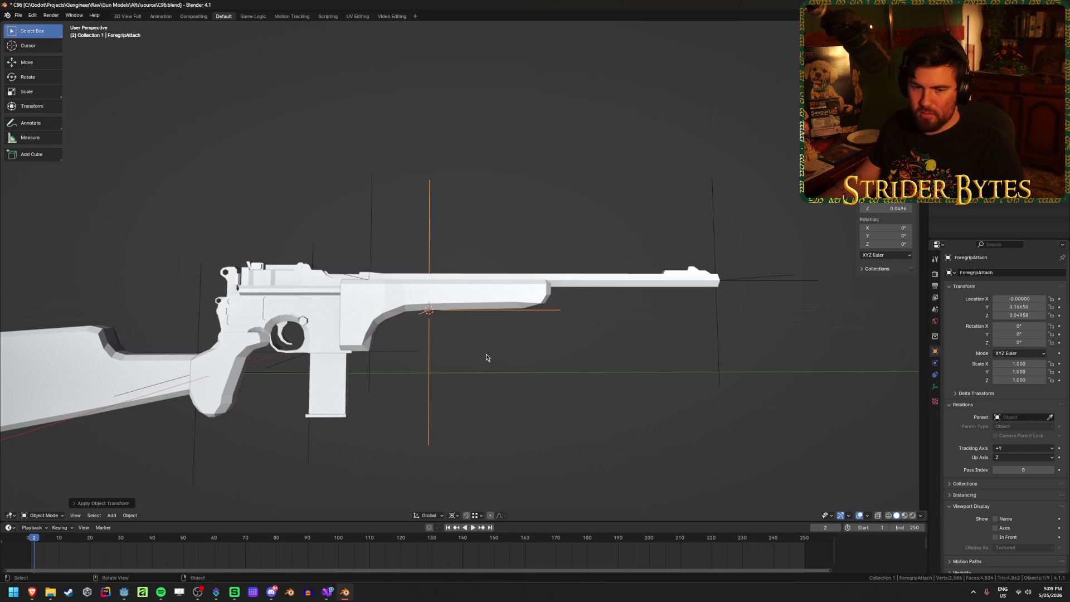
Clear the selection and orbit to view the gun from above
{"action": "mouse_move", "coordinate": [417, 350]}
{"action": "middle_mouse_down"}
{"action": "mouse_move", "coordinate": [426, 363]}
{"action": "mouse_move", "coordinate": [450, 355]}
{"action": "middle_mouse_up"}
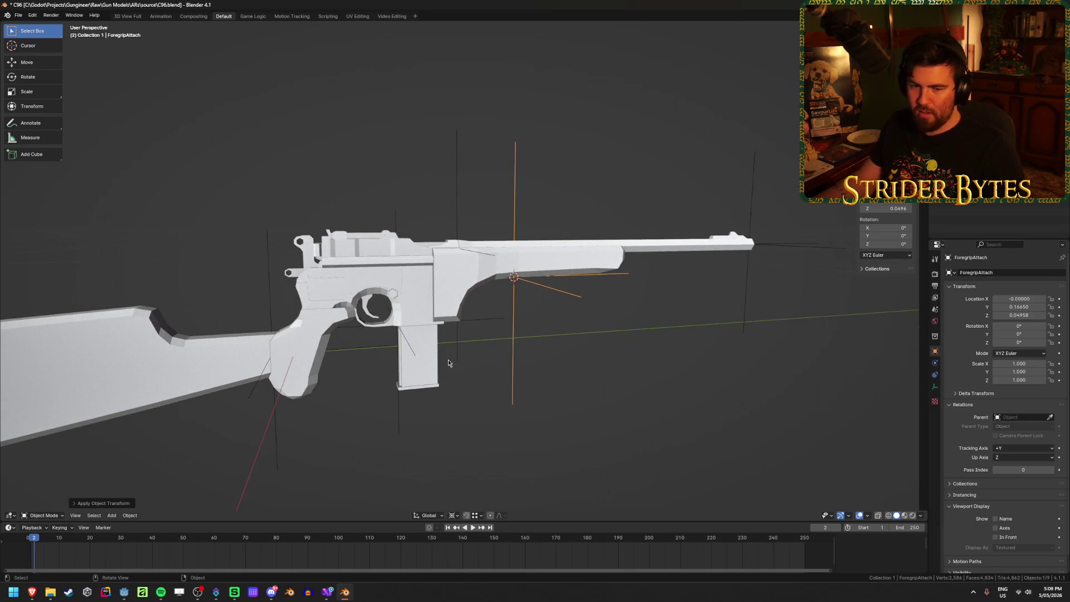
{"action": "scroll", "coordinate": [440, 377], "scroll_direction": "up", "scroll_amount": 2}
{"action": "left_click", "coordinate": [658, 358]}
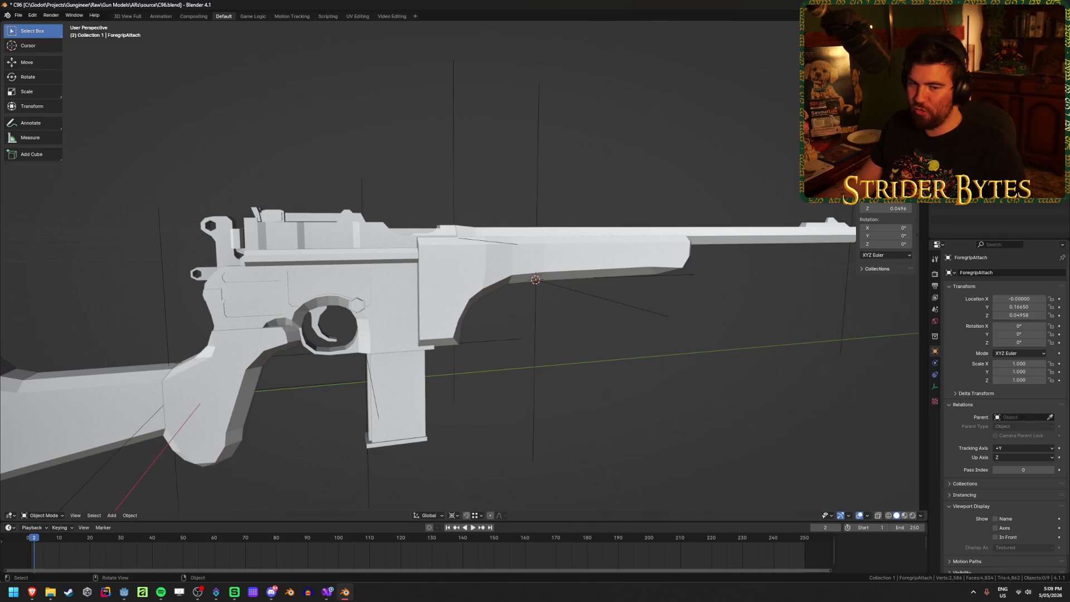
{"action": "key", "text": "alt+Tab"}
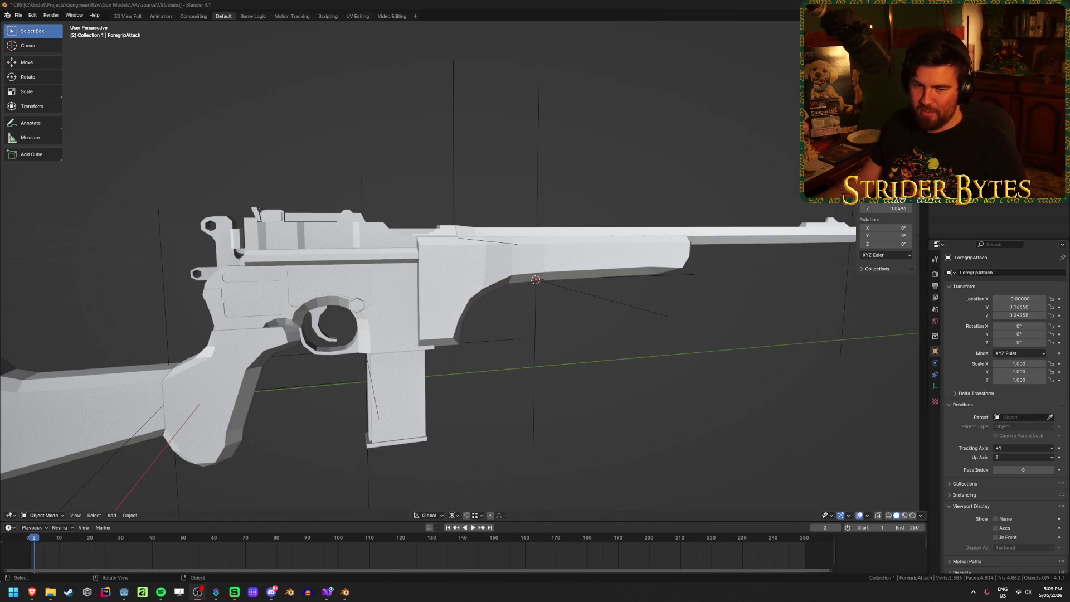
{"action": "mouse_move", "coordinate": [563, 348]}
{"action": "middle_mouse_down"}
{"action": "mouse_move", "coordinate": [519, 362]}
{"action": "mouse_move", "coordinate": [307, 352]}
{"action": "mouse_move", "coordinate": [318, 316]}
{"action": "mouse_move", "coordinate": [284, 331]}
{"action": "mouse_move", "coordinate": [270, 316]}
{"action": "mouse_move", "coordinate": [362, 343]}
{"action": "mouse_move", "coordinate": [406, 322]}
{"action": "middle_mouse_up"}
{"action": "scroll", "coordinate": [308, 352], "scroll_direction": "up", "scroll_amount": 3}
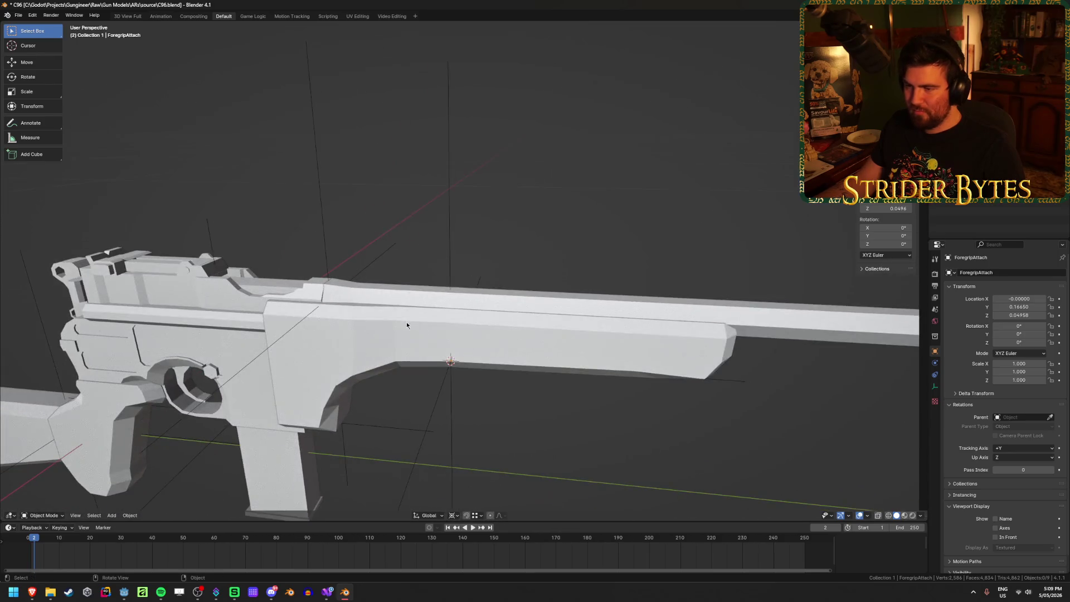
Select C96_Barrel, enter Edit Mode, then return it to Object Mode
{"action": "left_click", "coordinate": [407, 322]}
{"action": "key", "text": "Tab"}
{"action": "scroll", "coordinate": [370, 352], "scroll_direction": "up", "scroll_amount": 2}
{"action": "scroll", "coordinate": [308, 327], "scroll_direction": "down", "scroll_amount": 3}
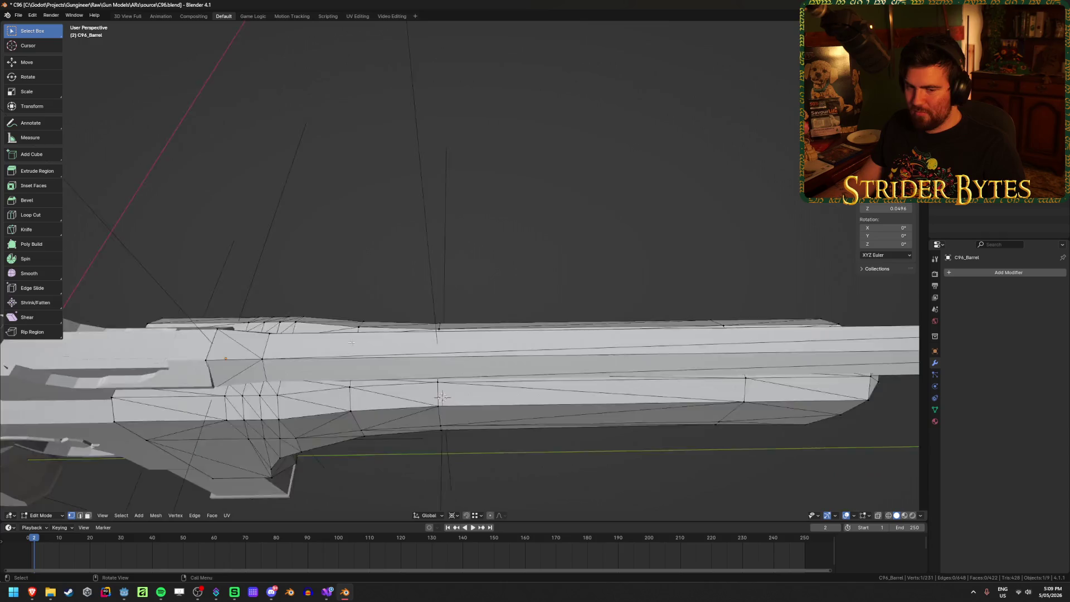
{"action": "mouse_move", "coordinate": [309, 327]}
{"action": "middle_mouse_down"}
{"action": "mouse_move", "coordinate": [542, 340]}
{"action": "mouse_move", "coordinate": [581, 313]}
{"action": "mouse_move", "coordinate": [607, 315]}
{"action": "mouse_move", "coordinate": [311, 322]}
{"action": "mouse_move", "coordinate": [345, 339]}
{"action": "middle_mouse_up"}
{"action": "scroll", "coordinate": [323, 328], "scroll_direction": "up", "scroll_amount": 3}
{"action": "key", "text": "ctrl+Tab"}
{"action": "left_click", "coordinate": [347, 339]}
{"action": "scroll", "coordinate": [346, 339], "scroll_direction": "down", "scroll_amount": 3}
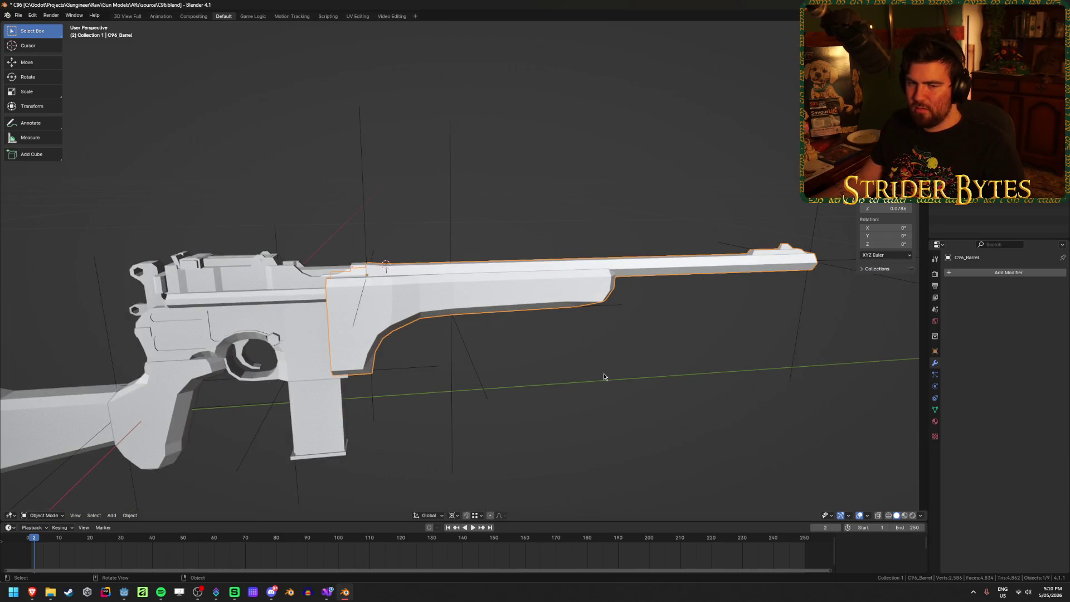
{"action": "scroll", "coordinate": [545, 363], "scroll_direction": "up", "scroll_amount": 3}
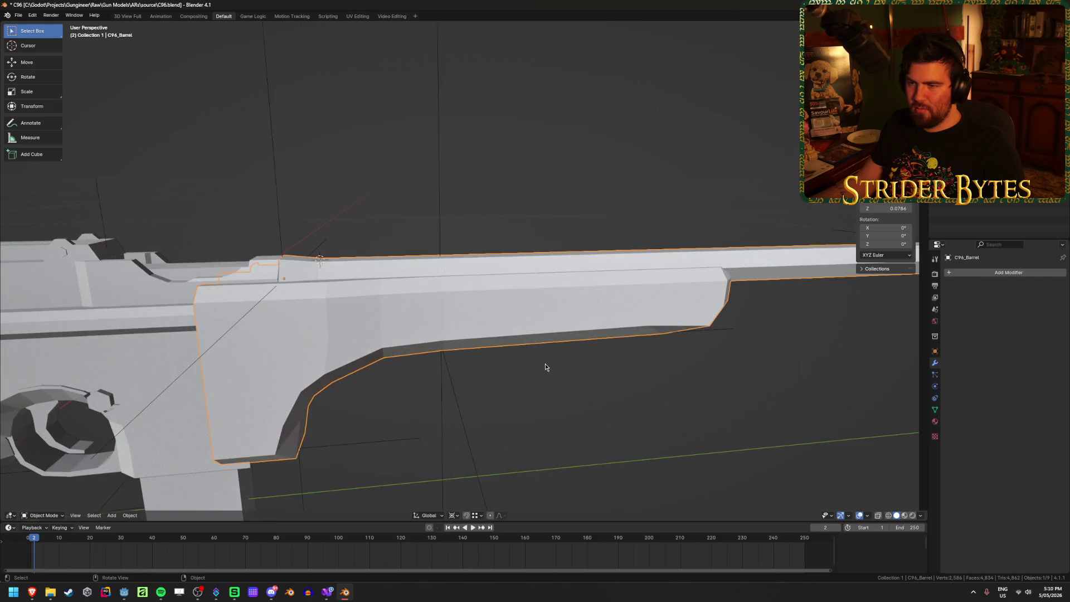
Add a plain axes empty and slide it along the Y axis onto the barrel
{"action": "key", "text": "shift+a"}
{"action": "left_click", "coordinate": [580, 364]}
{"action": "mouse_move", "coordinate": [580, 363]}
{"action": "middle_mouse_down"}
{"action": "mouse_move", "coordinate": [543, 394]}
{"action": "mouse_move", "coordinate": [506, 306]}
{"action": "middle_mouse_up"}
{"action": "key", "text": "g"}
{"action": "key", "text": "y"}
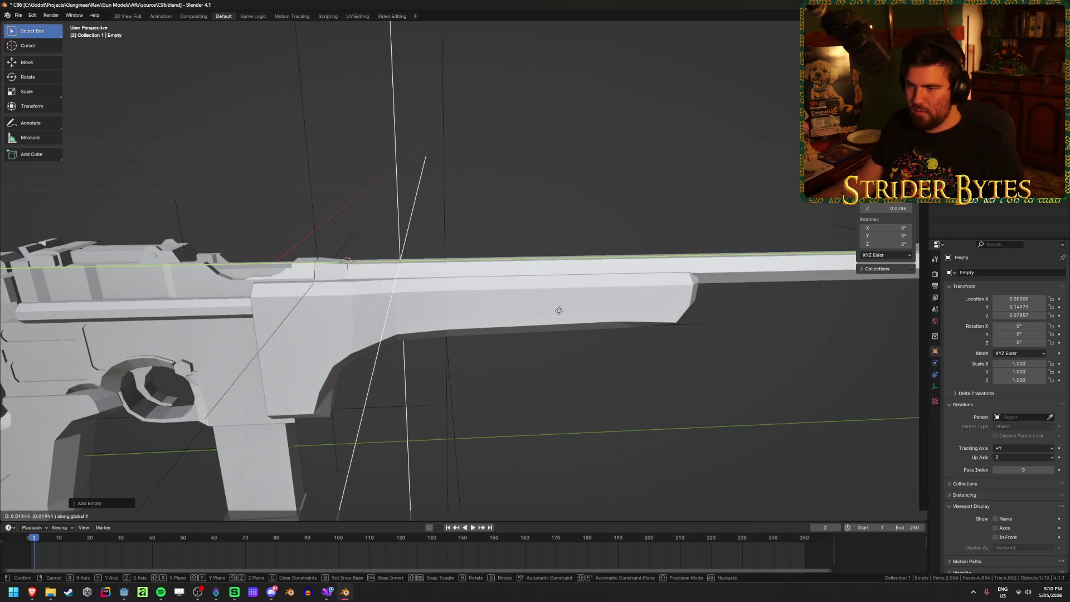
{"action": "left_click", "coordinate": [540, 311]}
{"action": "middle_click_drag", "start_coordinate": [567, 362], "coordinate": [570, 402]}
Shrink the new empty to about 0.09 scale
{"action": "key", "text": "F2"}
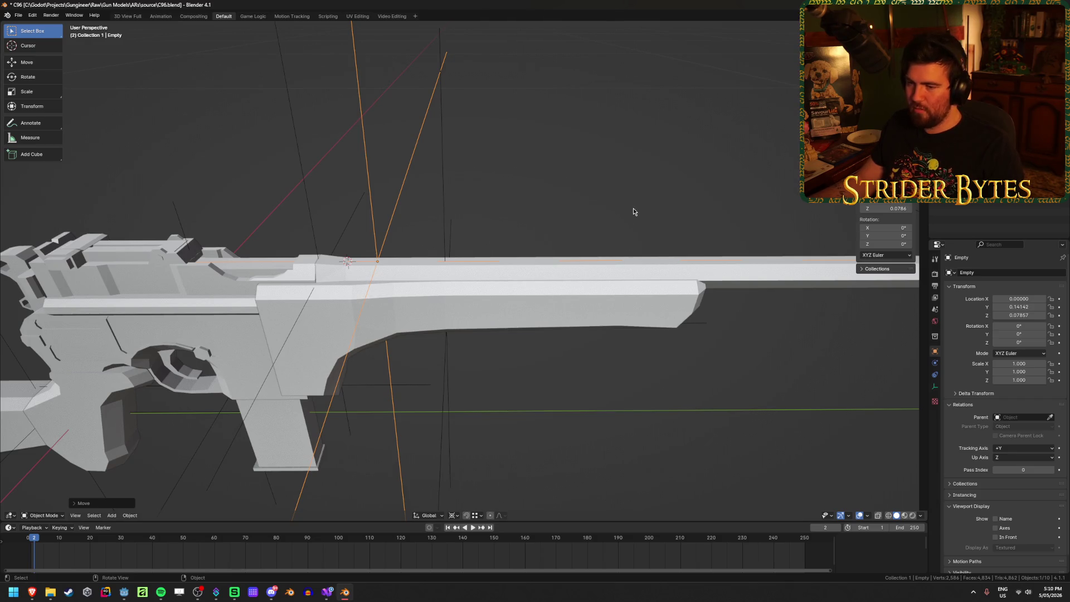
{"action": "middle_click_drag", "start_coordinate": [634, 210], "coordinate": [558, 246]}
{"action": "key", "text": "s"}
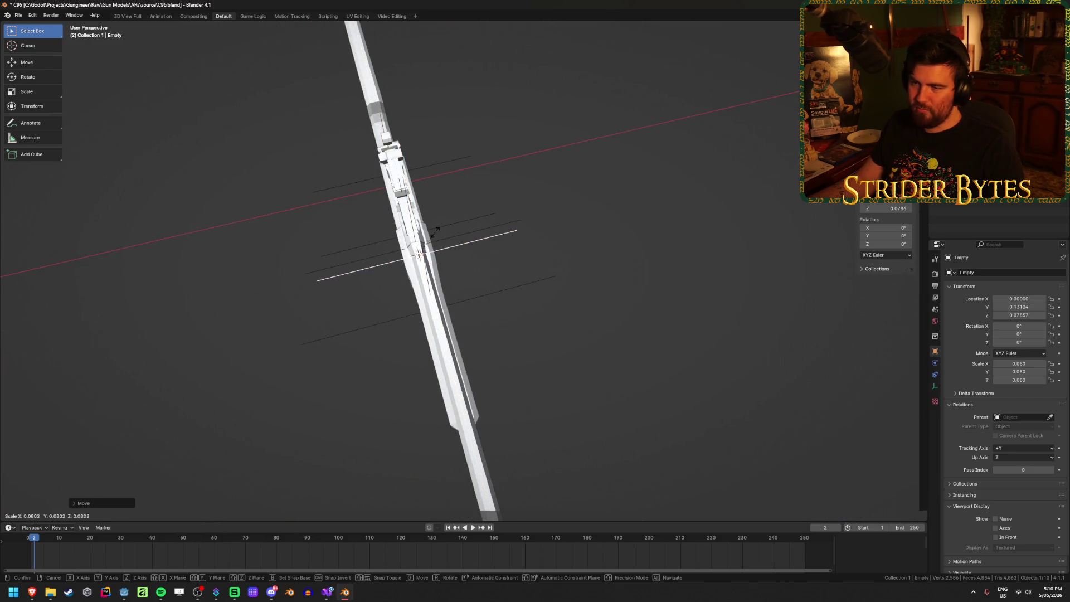
{"action": "left_click", "coordinate": [439, 238]}
{"action": "key", "text": "alt+Tab"}
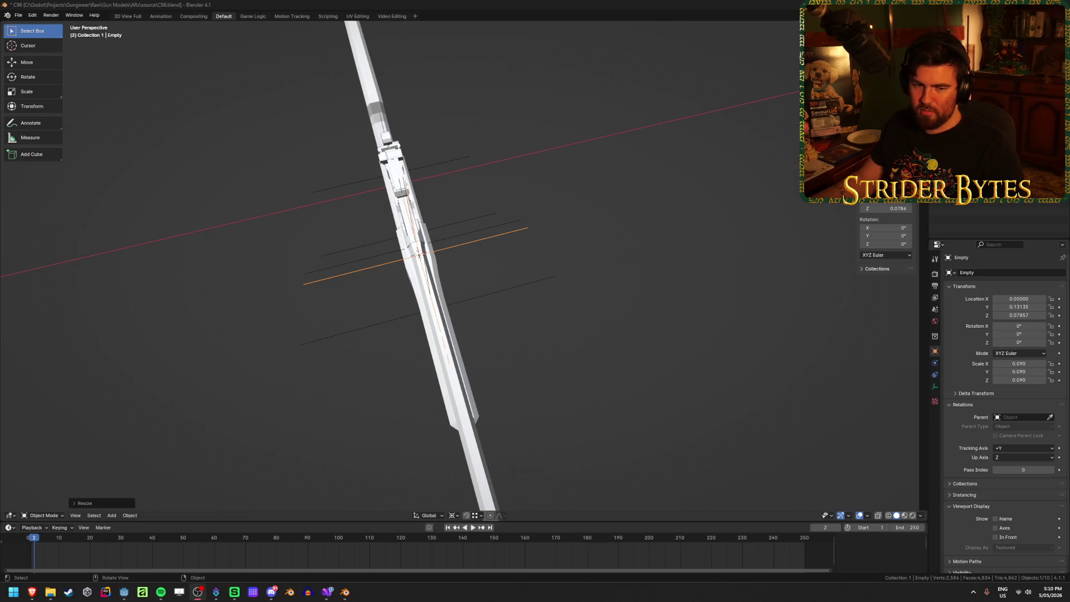
{"action": "mouse_move", "coordinate": [414, 302]}
{"action": "middle_mouse_down"}
{"action": "mouse_move", "coordinate": [515, 249]}
{"action": "mouse_move", "coordinate": [532, 266]}
{"action": "middle_mouse_up"}
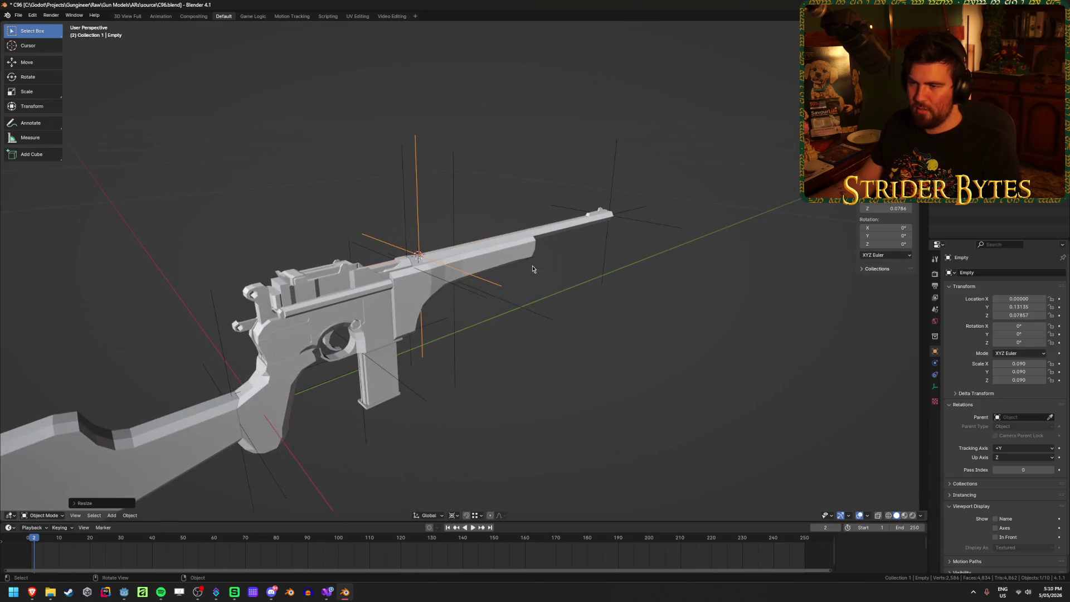
Rename the empty SightAttach, save the file, and deselect everything
{"action": "key", "text": "F2"}
{"action": "type", "text": "SightAtt"}
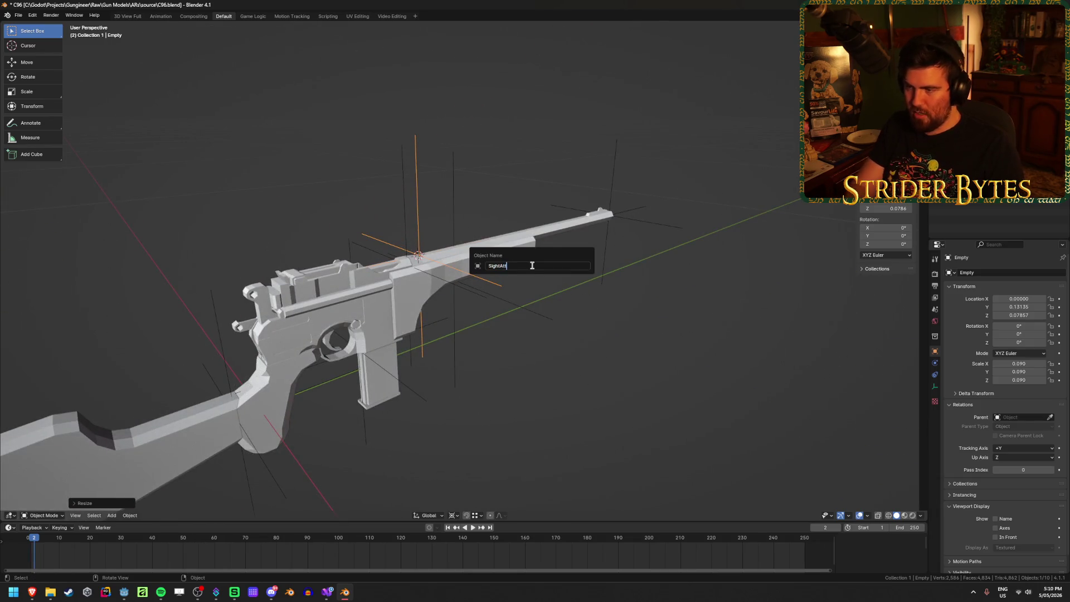
{"action": "type", "text": "ach"}
{"action": "key", "text": "Return"}
{"action": "key", "text": "ctrl+s"}
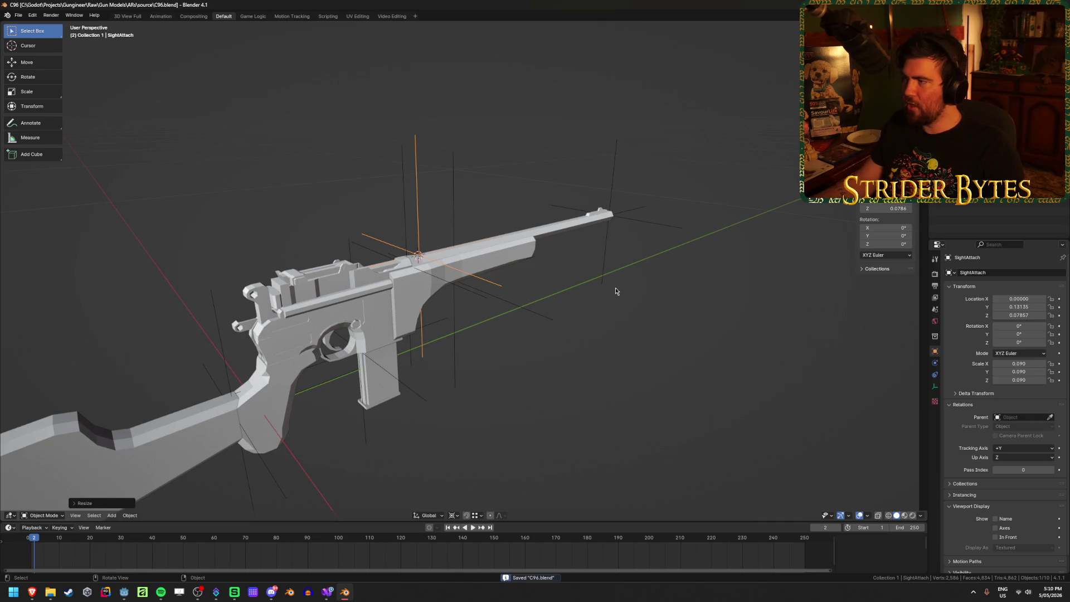
{"action": "middle_click_drag", "start_coordinate": [617, 292], "coordinate": [642, 285]}
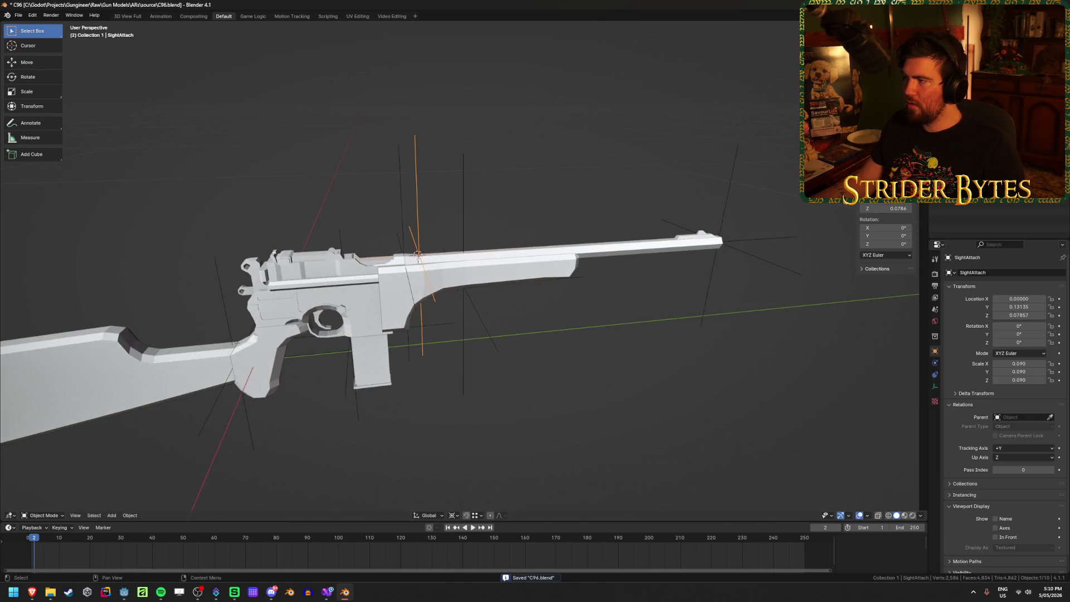
{"action": "key", "text": "alt+a"}
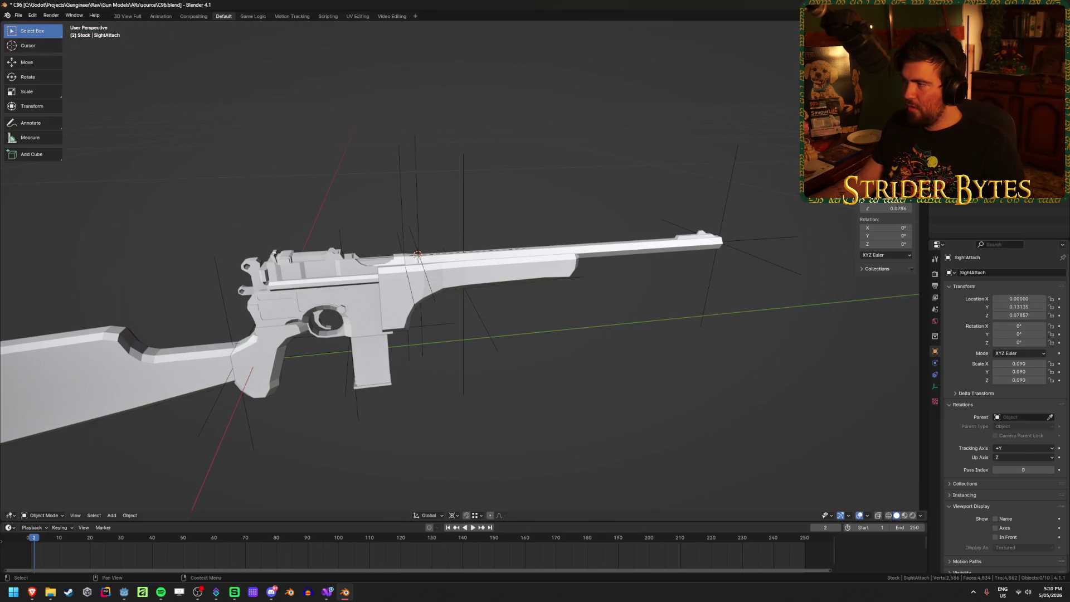
Check the barrel, magazine and MuzzleAttach, ending with the barrel selected
{"action": "left_click", "coordinate": [480, 267]}
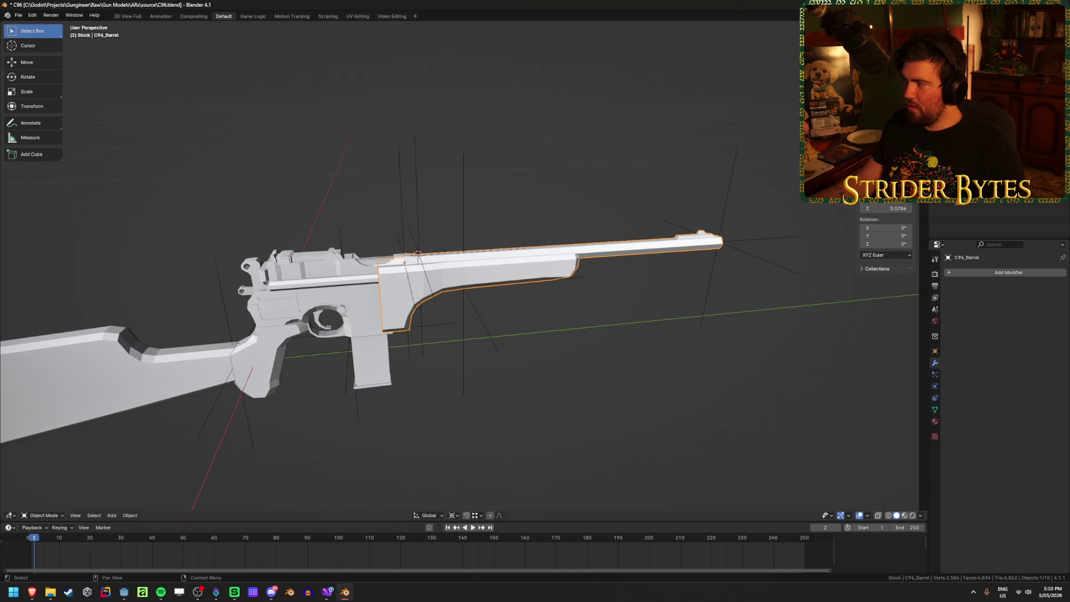
{"action": "left_click", "coordinate": [371, 357]}
{"action": "left_click", "coordinate": [719, 242]}
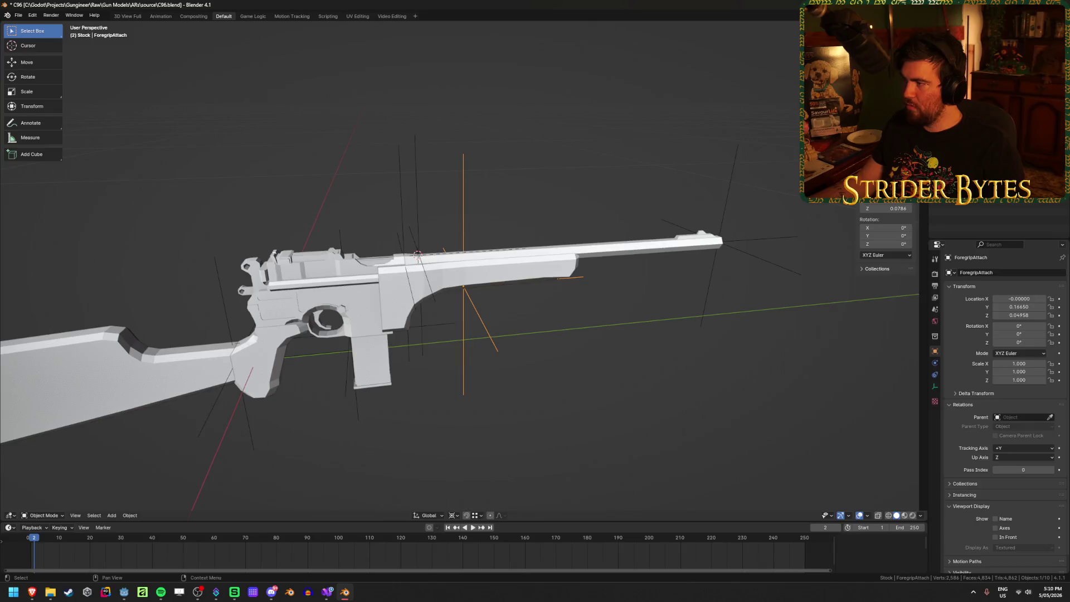
{"action": "left_click", "coordinate": [564, 199]}
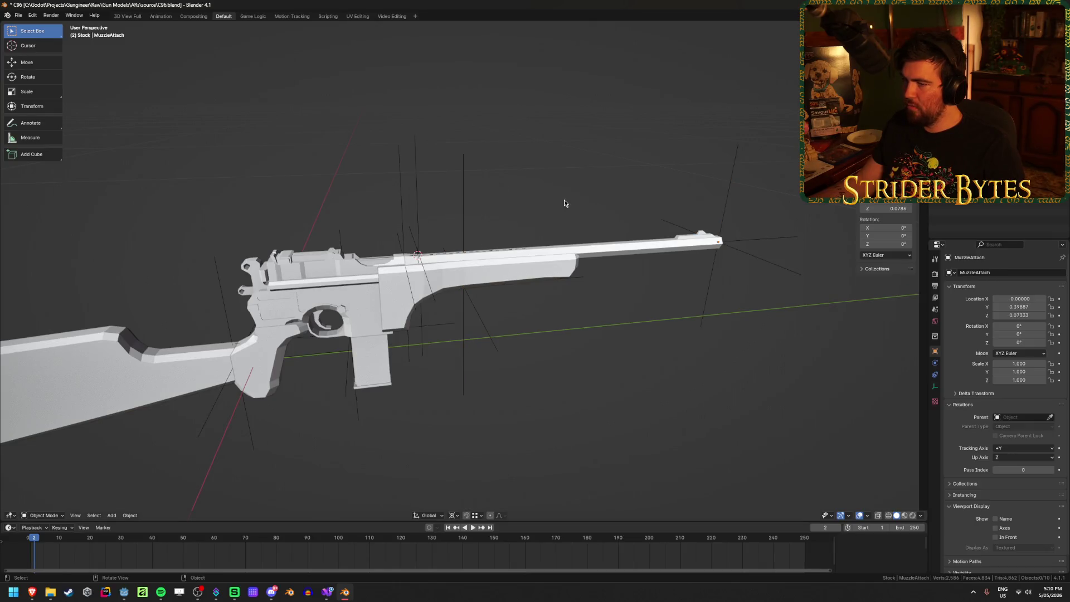
{"action": "middle_click_drag", "start_coordinate": [565, 200], "coordinate": [531, 187]}
{"action": "scroll", "coordinate": [531, 188], "scroll_direction": "up", "scroll_amount": 5}
{"action": "left_click", "coordinate": [650, 265]}
In Edit Mode, snap the 3D cursor to the front sight tip vertex
{"action": "key", "text": "Tab"}
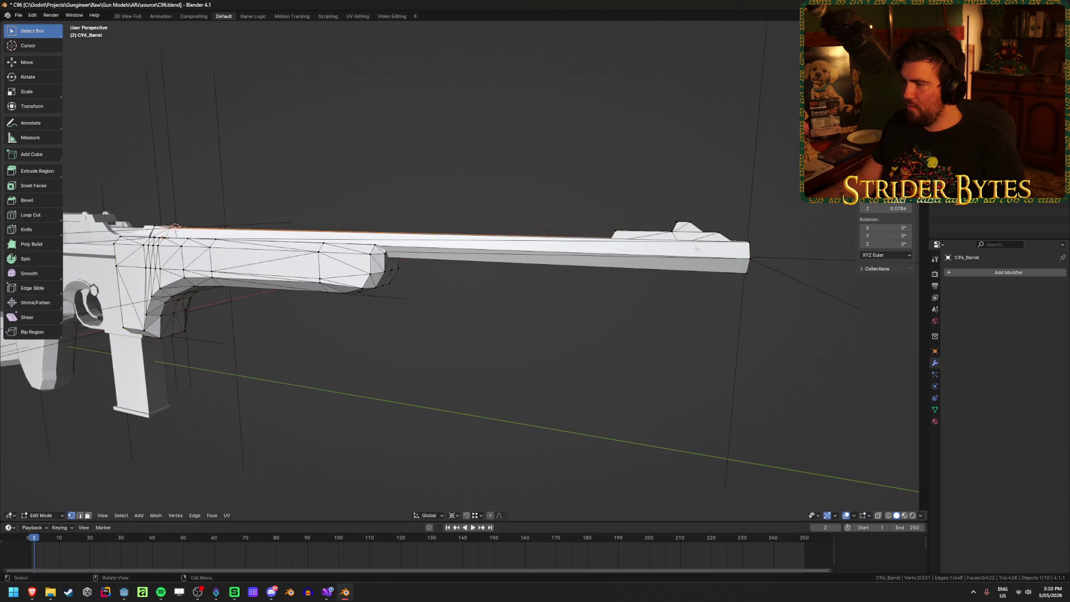
{"action": "mouse_move", "coordinate": [650, 266]}
{"action": "middle_mouse_down"}
{"action": "mouse_move", "coordinate": [679, 232]}
{"action": "mouse_move", "coordinate": [500, 252]}
{"action": "middle_mouse_up"}
{"action": "left_click", "coordinate": [486, 249]}
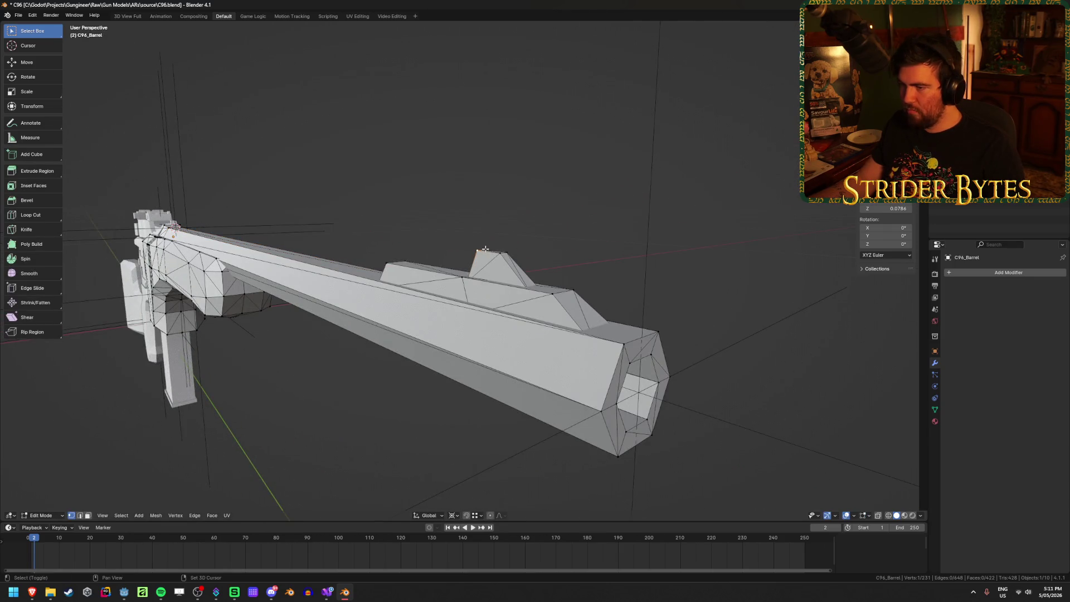
{"action": "key", "text": "KP_Decimal"}
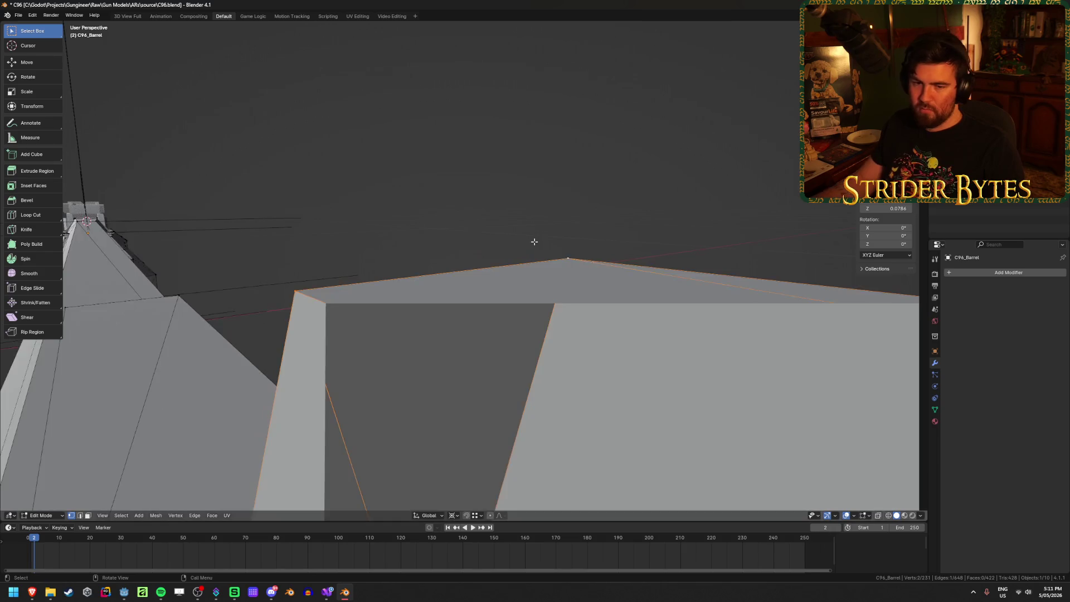
{"action": "mouse_move", "coordinate": [533, 242]}
{"action": "middle_mouse_down"}
{"action": "mouse_move", "coordinate": [413, 220]}
{"action": "mouse_move", "coordinate": [229, 232]}
{"action": "middle_mouse_up"}
{"action": "key", "text": "ctrl+Tab"}
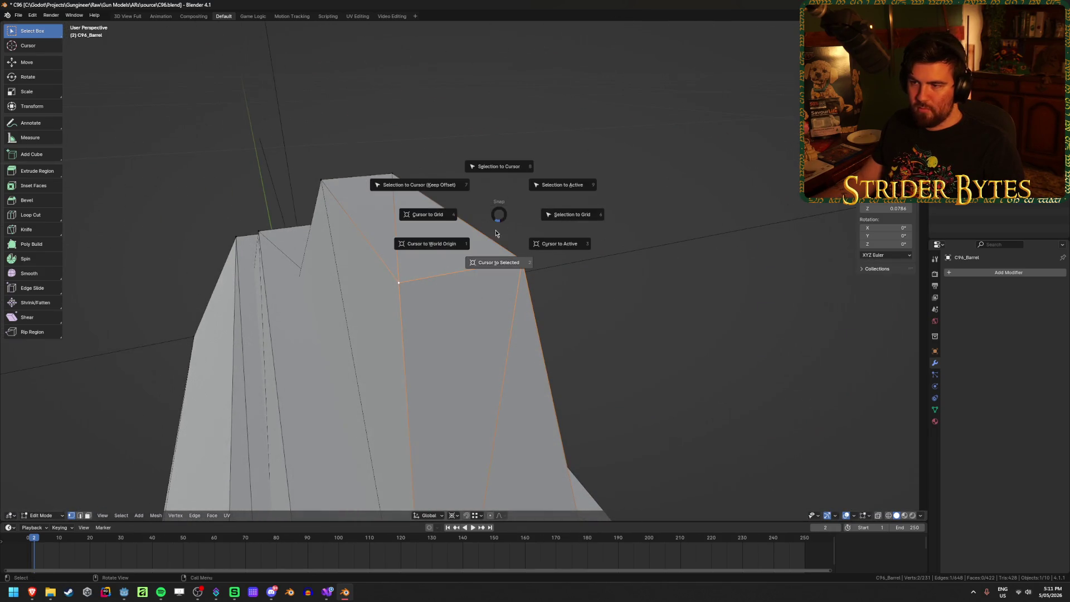
{"action": "left_click", "coordinate": [564, 254]}
{"action": "mouse_move", "coordinate": [563, 255]}
{"action": "middle_mouse_down"}
{"action": "mouse_move", "coordinate": [563, 239]}
{"action": "mouse_move", "coordinate": [609, 241]}
{"action": "mouse_move", "coordinate": [557, 270]}
{"action": "mouse_move", "coordinate": [513, 315]}
{"action": "middle_mouse_up"}
Add a plain axes empty at the sight tip, shrink it to 0.086, and apply its scale
{"action": "key", "text": "shift+a"}
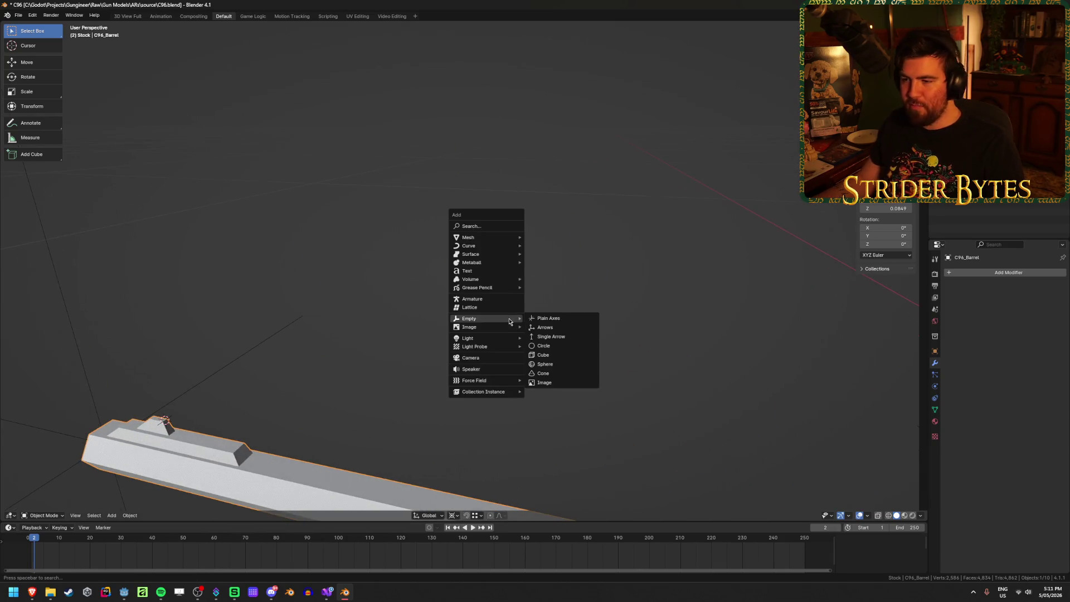
{"action": "left_click", "coordinate": [549, 320]}
{"action": "key", "text": "KP_Decimal"}
{"action": "middle_click_drag", "start_coordinate": [612, 277], "coordinate": [554, 308]}
{"action": "key", "text": "s"}
{"action": "left_click", "coordinate": [432, 293]}
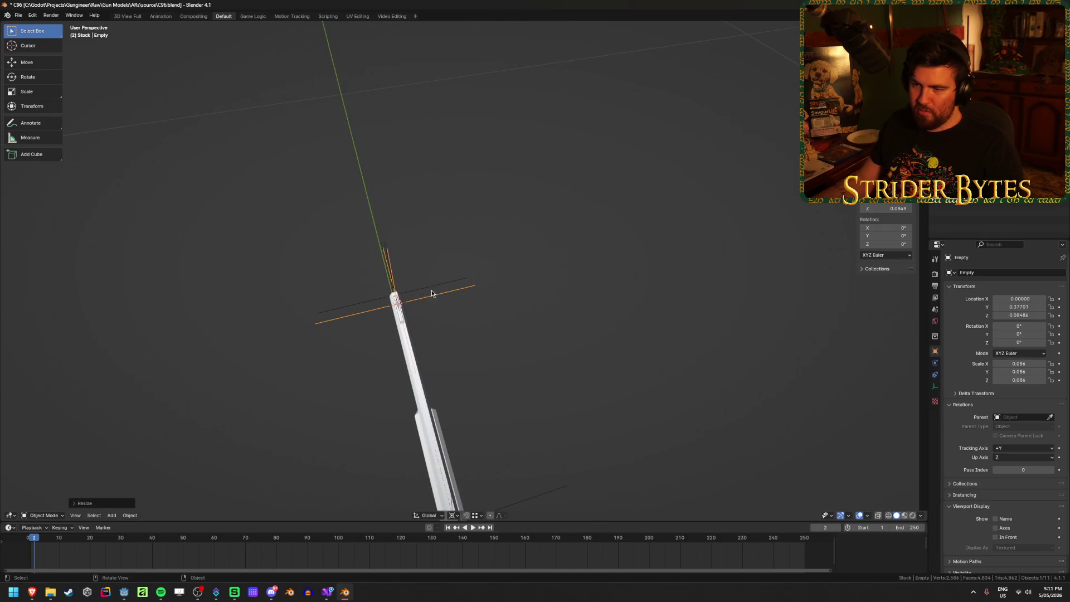
{"action": "middle_click_drag", "start_coordinate": [468, 345], "coordinate": [527, 290]}
{"action": "key", "text": "KP_Decimal"}
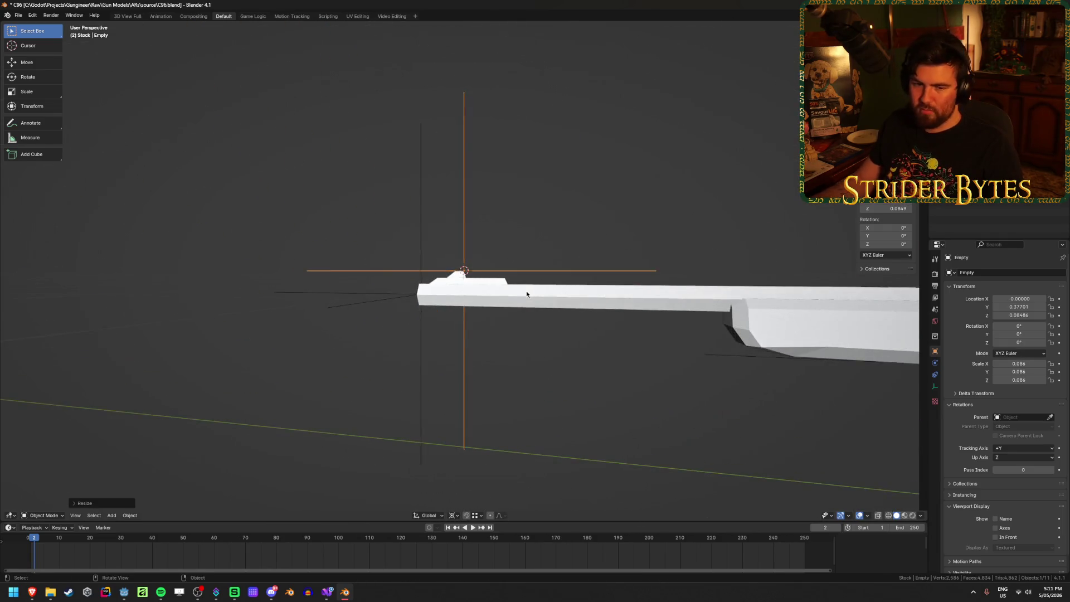
{"action": "mouse_move", "coordinate": [677, 236]}
{"action": "middle_mouse_down"}
{"action": "mouse_move", "coordinate": [634, 270]}
{"action": "mouse_move", "coordinate": [547, 251]}
{"action": "mouse_move", "coordinate": [677, 245]}
{"action": "middle_mouse_up"}
{"action": "key", "text": "ctrl+a"}
{"action": "left_click", "coordinate": [633, 271]}
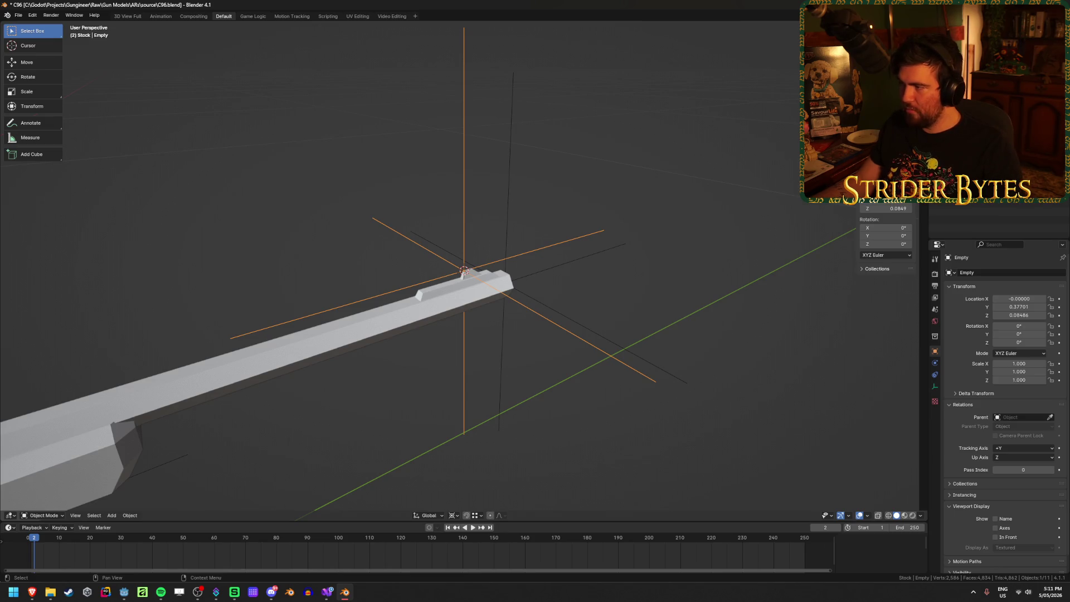
Rename the empty AimPoint, save C96.blend, and add MuzzleAttach to the selection
{"action": "key", "text": "F2"}
{"action": "type", "text": "AimPoint"}
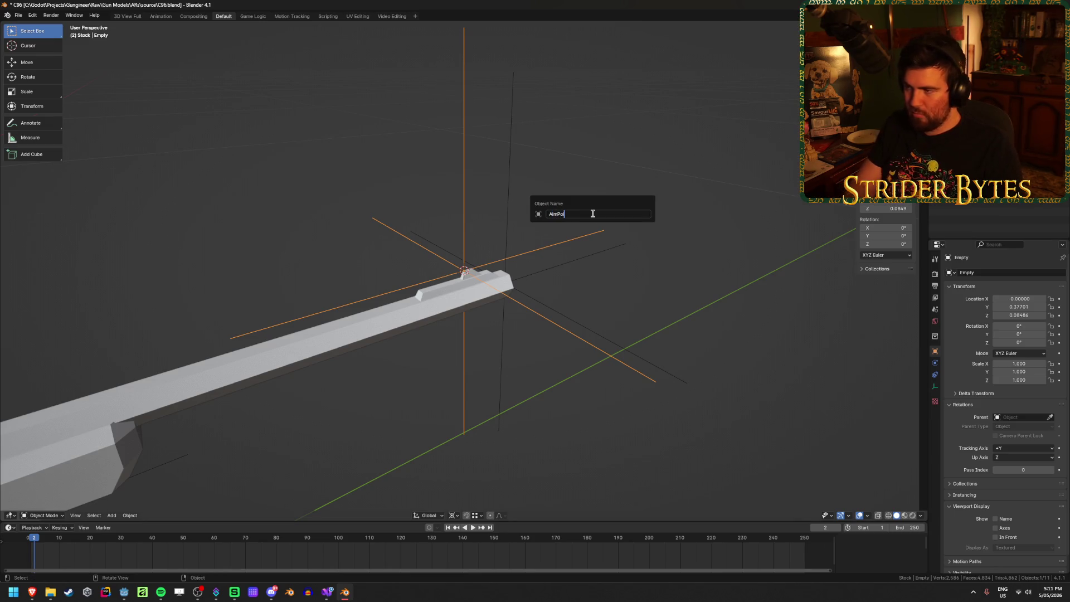
{"action": "key", "text": "Return"}
{"action": "key", "text": "ctrl+s"}
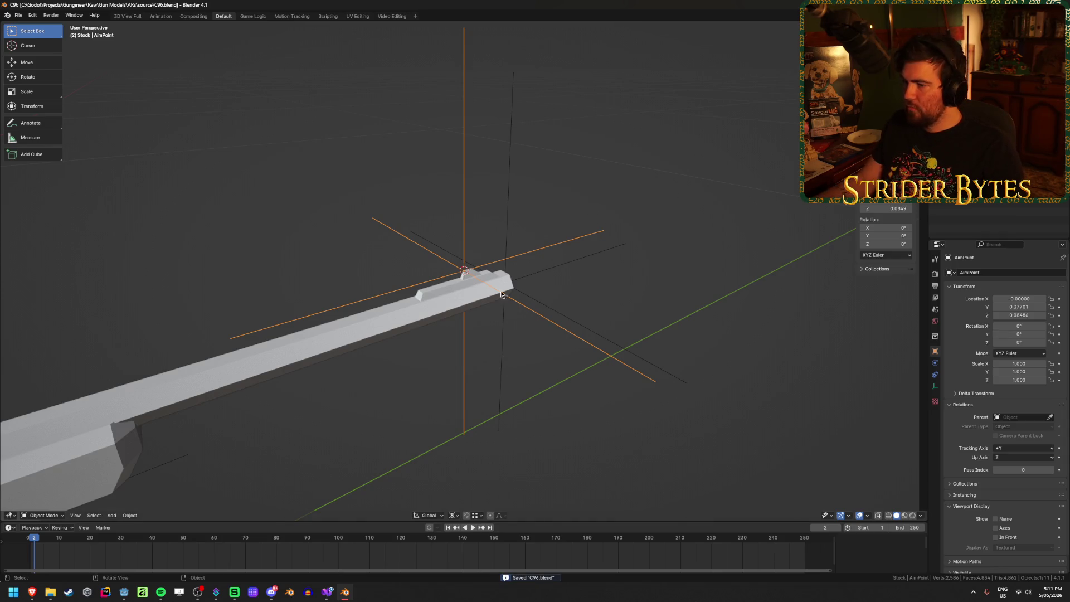
{"action": "scroll", "coordinate": [501, 295], "scroll_direction": "down", "scroll_amount": 3}
{"action": "left_click", "coordinate": [494, 223], "text": "shift"}
{"action": "scroll", "coordinate": [312, 364], "scroll_direction": "down", "scroll_amount": 2}
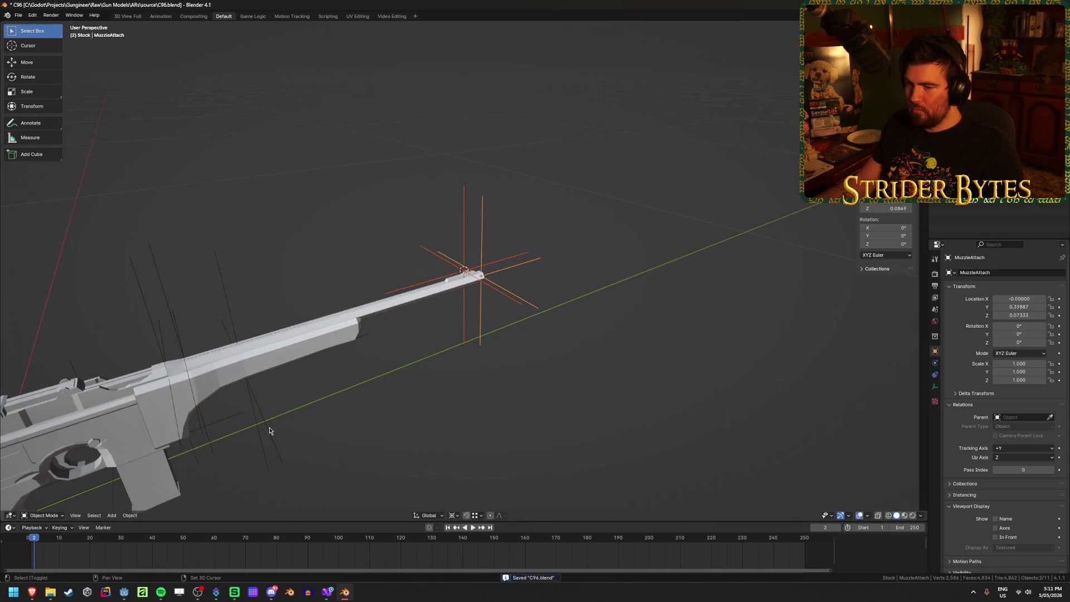
{"action": "left_click", "coordinate": [299, 359], "text": "shift"}
{"action": "key", "text": "ctrl+p"}
{"action": "left_click", "coordinate": [299, 360]}
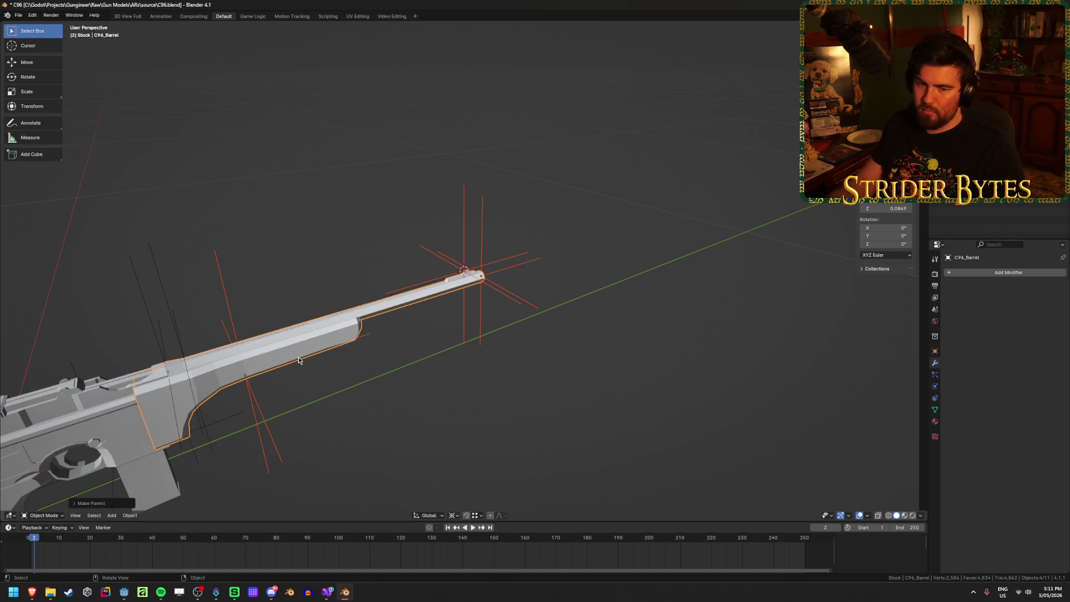
{"action": "key", "text": "alt+a"}
{"action": "middle_click_drag", "start_coordinate": [299, 360], "coordinate": [490, 252]}
{"action": "scroll", "coordinate": [289, 284], "scroll_direction": "up", "scroll_amount": 2}
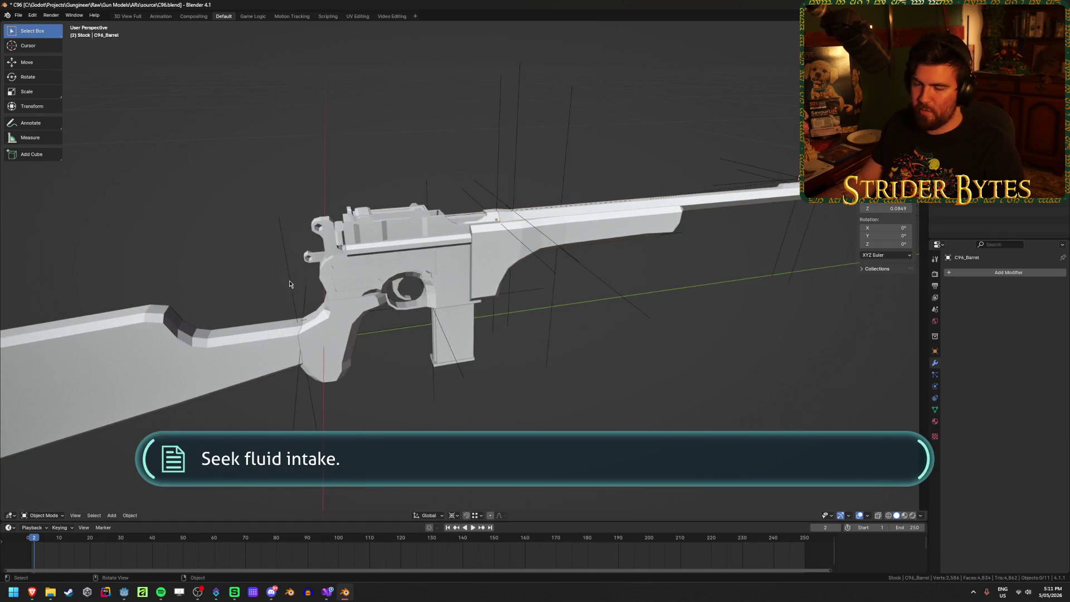
{"action": "left_click", "coordinate": [287, 307]}
{"action": "mouse_move", "coordinate": [287, 306]}
{"action": "middle_mouse_down"}
{"action": "mouse_move", "coordinate": [461, 172]}
{"action": "mouse_move", "coordinate": [452, 189]}
{"action": "middle_mouse_up"}
{"action": "left_click", "coordinate": [408, 364], "text": "shift"}
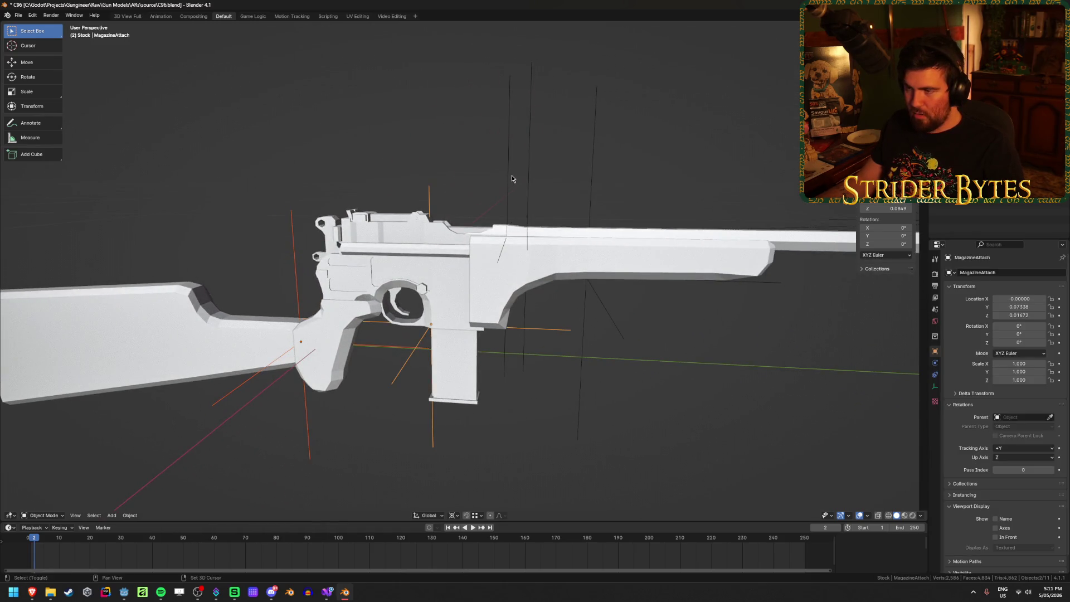
{"action": "left_click", "coordinate": [511, 177], "text": "shift"}
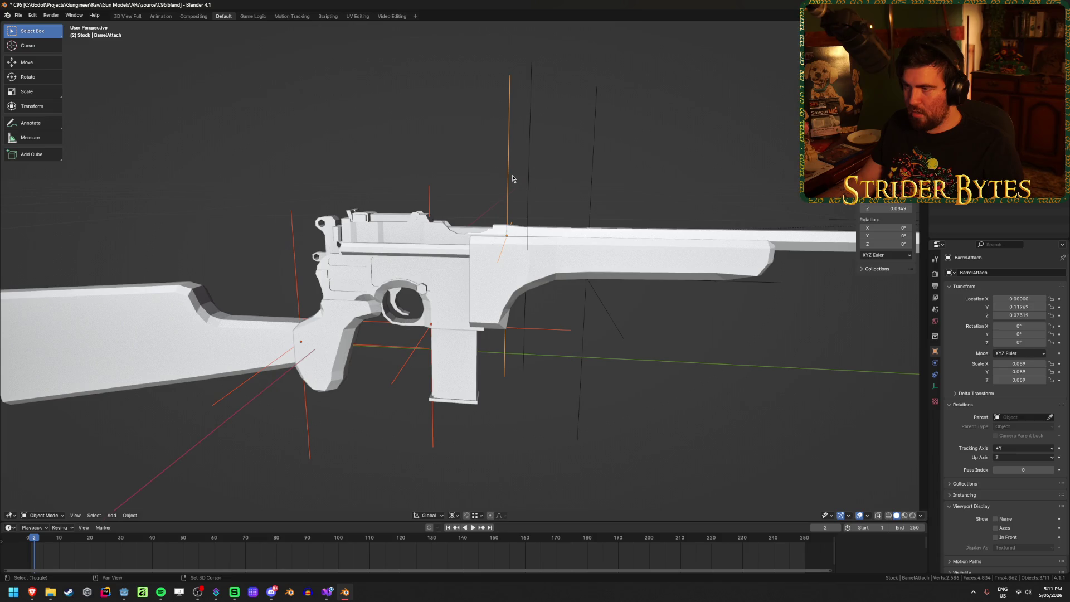
{"action": "left_click", "coordinate": [426, 274], "text": "shift"}
{"action": "key", "text": "ctrl+p"}
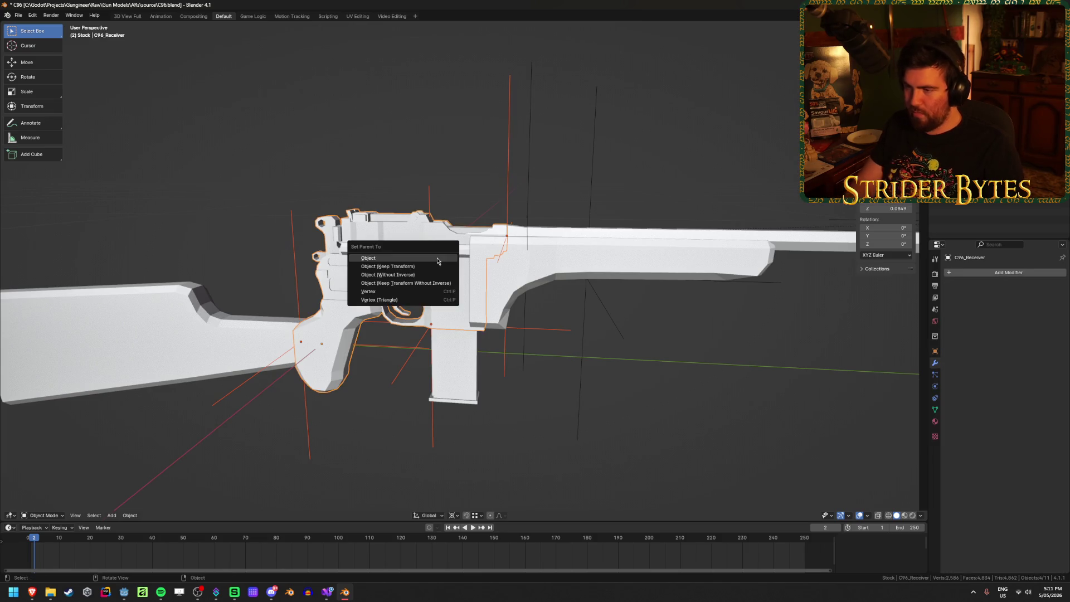
{"action": "left_click", "coordinate": [437, 260]}
{"action": "key", "text": "alt+a"}
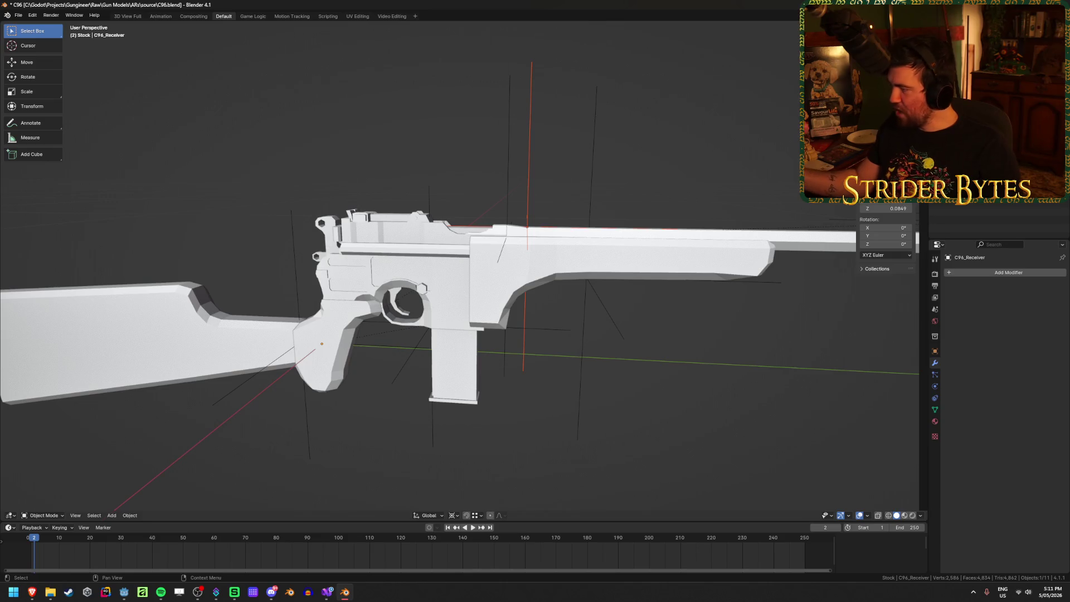
{"action": "middle_click_drag", "start_coordinate": [684, 215], "coordinate": [514, 223]}
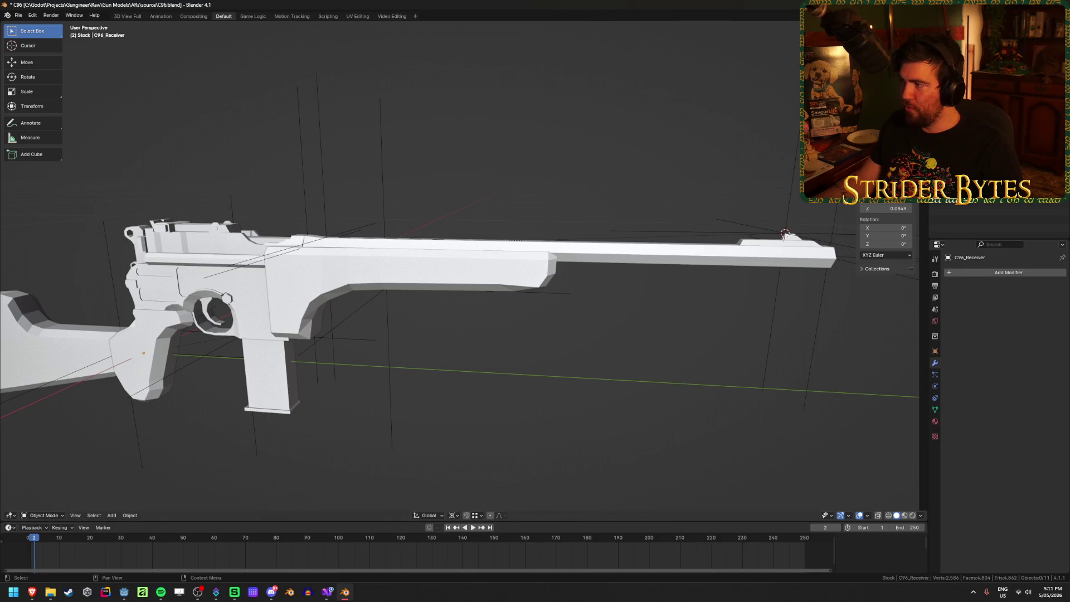
Parent the selected attach empties to C96_Barrel and save the file
{"action": "left_click", "coordinate": [570, 249]}
{"action": "left_click", "coordinate": [466, 275], "text": "shift"}
{"action": "key", "text": "ctrl+p"}
{"action": "left_click", "coordinate": [464, 276]}
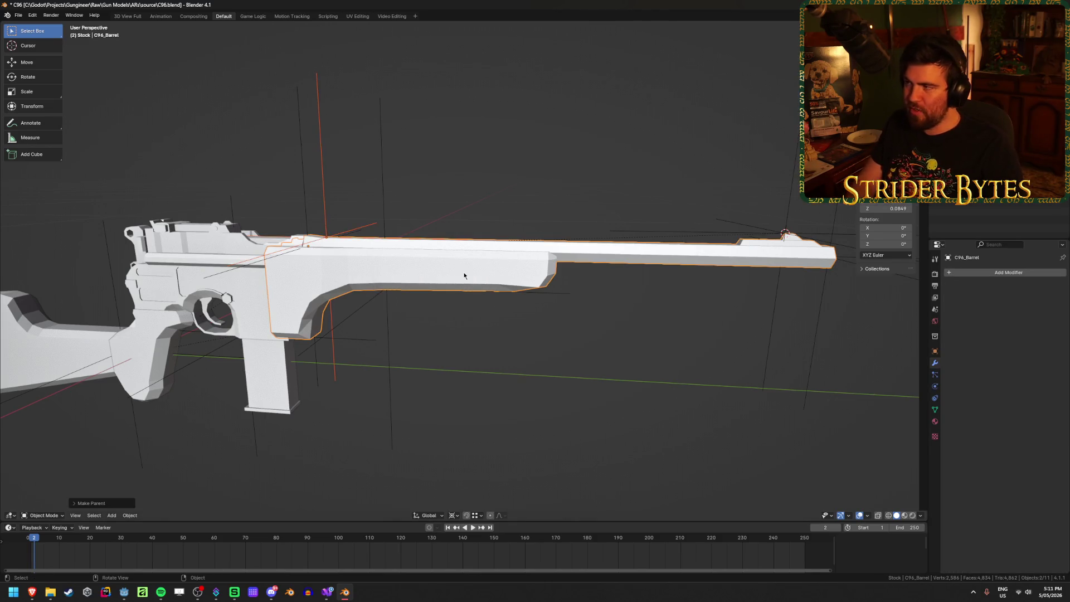
{"action": "left_click", "coordinate": [432, 222]}
{"action": "mouse_move", "coordinate": [432, 223]}
{"action": "middle_mouse_down"}
{"action": "mouse_move", "coordinate": [447, 242]}
{"action": "mouse_move", "coordinate": [549, 273]}
{"action": "middle_mouse_up"}
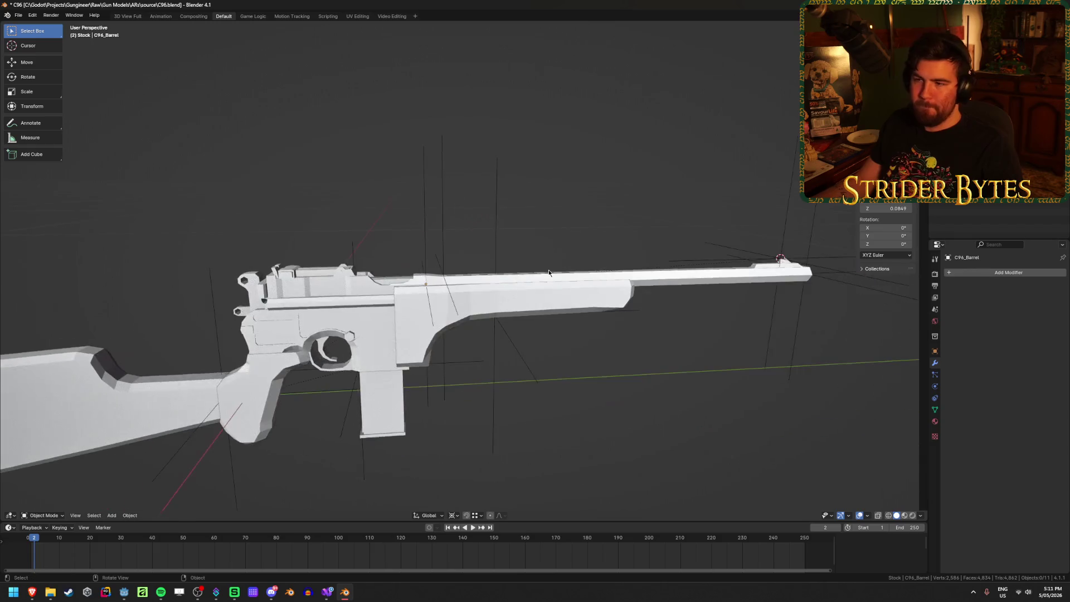
{"action": "key", "text": "ctrl+s"}
Select every object in the scene and apply scale to all of them
{"action": "left_click", "coordinate": [587, 315]}
{"action": "left_click", "coordinate": [425, 281]}
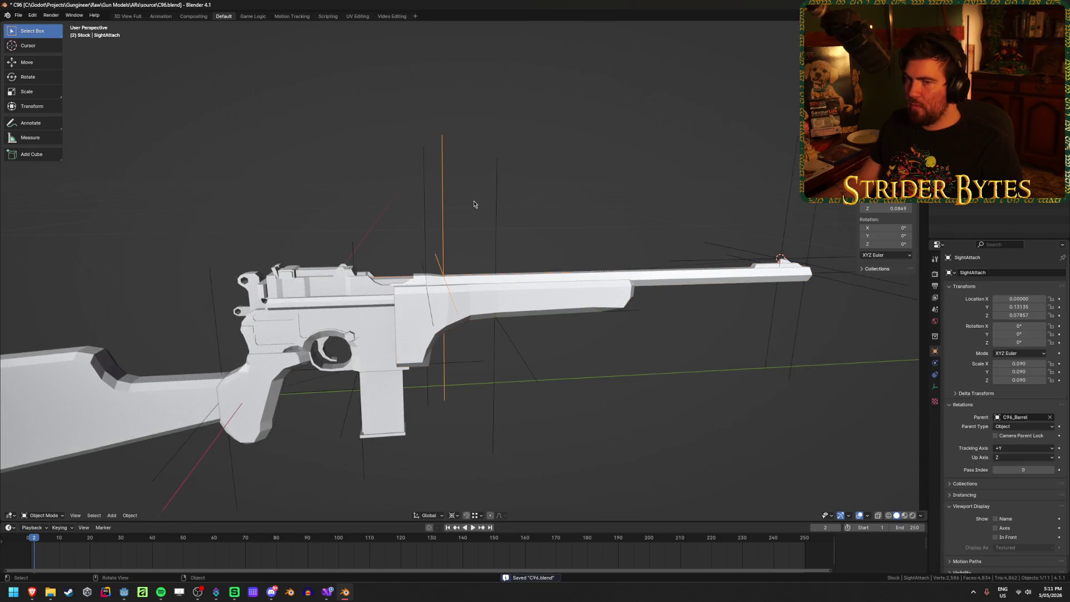
{"action": "mouse_move", "coordinate": [425, 281]}
{"action": "middle_mouse_down"}
{"action": "mouse_move", "coordinate": [478, 179]}
{"action": "mouse_move", "coordinate": [600, 159]}
{"action": "middle_mouse_up"}
{"action": "left_click_drag", "start_coordinate": [600, 159], "coordinate": [490, 459]}
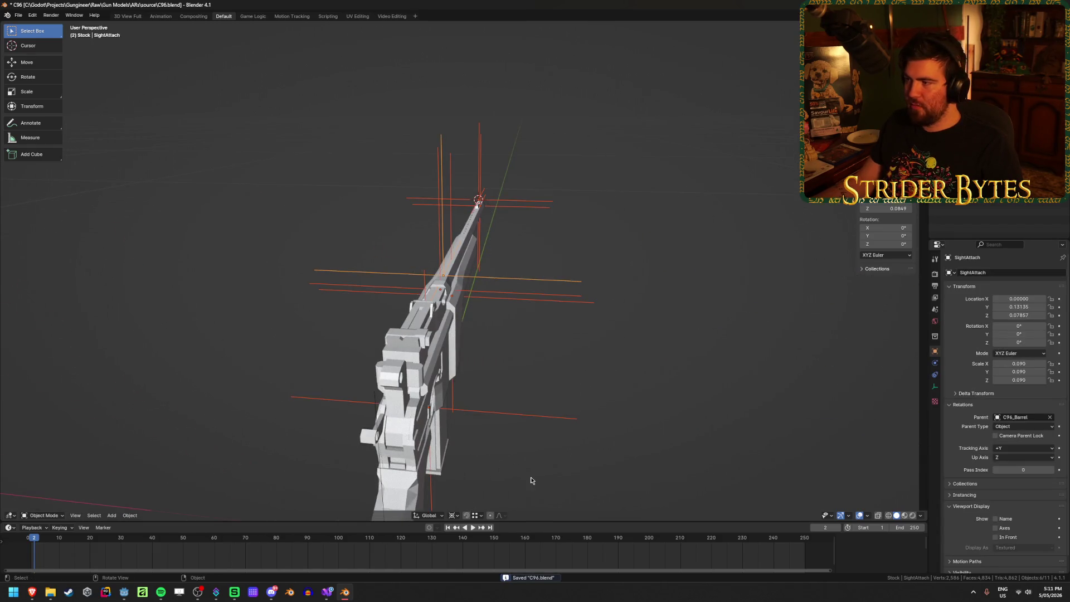
{"action": "left_click", "coordinate": [652, 273]}
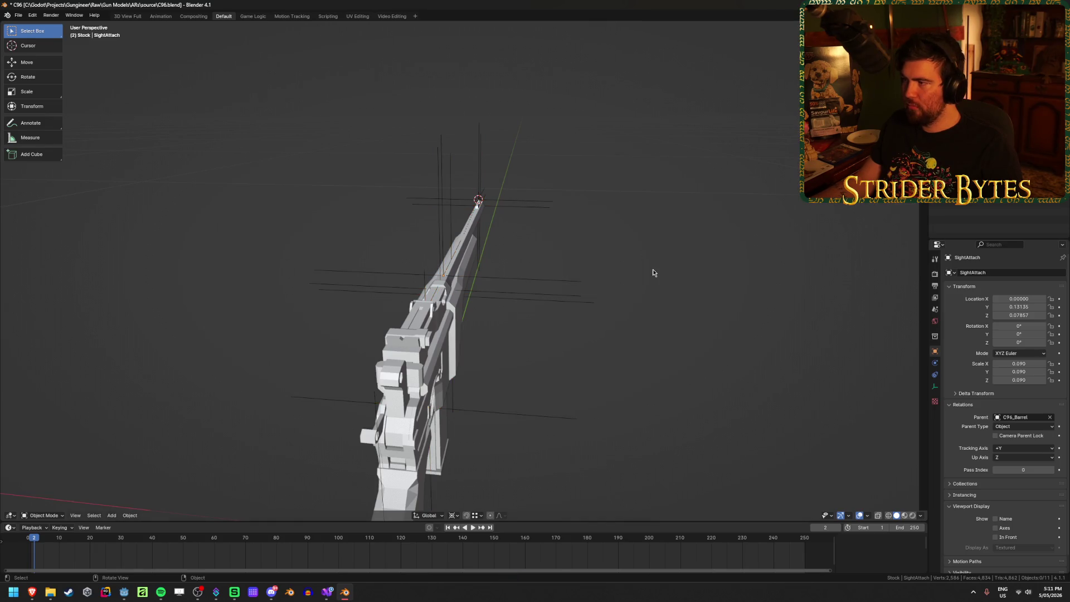
{"action": "key", "text": "a"}
{"action": "key", "text": "ctrl+a"}
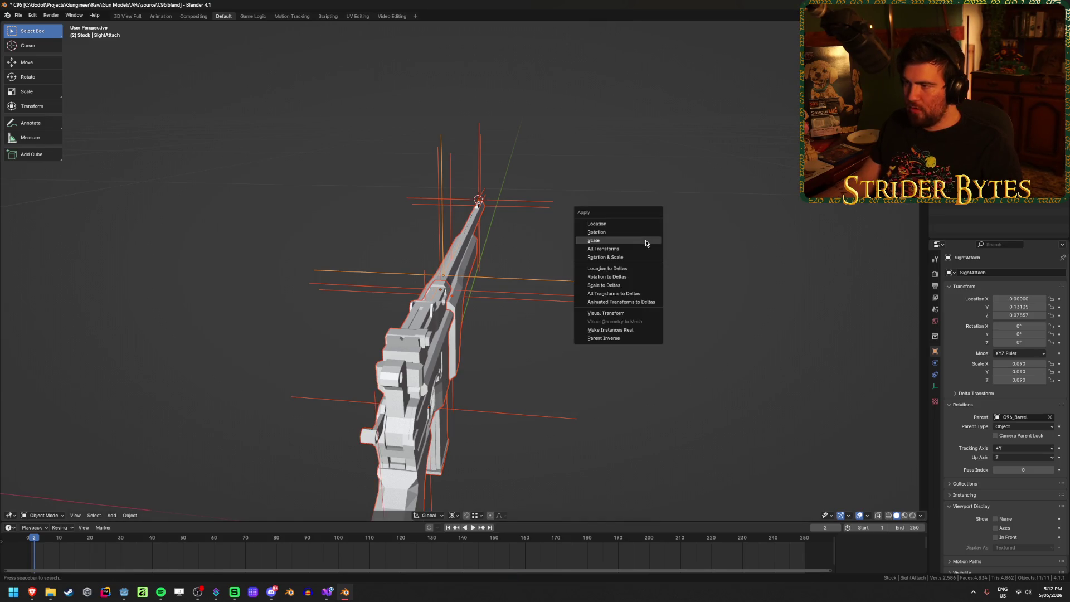
{"action": "left_click", "coordinate": [645, 242]}
Check the AimPoint empty's transform values, then clear the selection
{"action": "left_click", "coordinate": [698, 293]}
{"action": "mouse_move", "coordinate": [697, 294]}
{"action": "middle_mouse_down"}
{"action": "mouse_move", "coordinate": [718, 328]}
{"action": "mouse_move", "coordinate": [613, 335]}
{"action": "middle_mouse_up"}
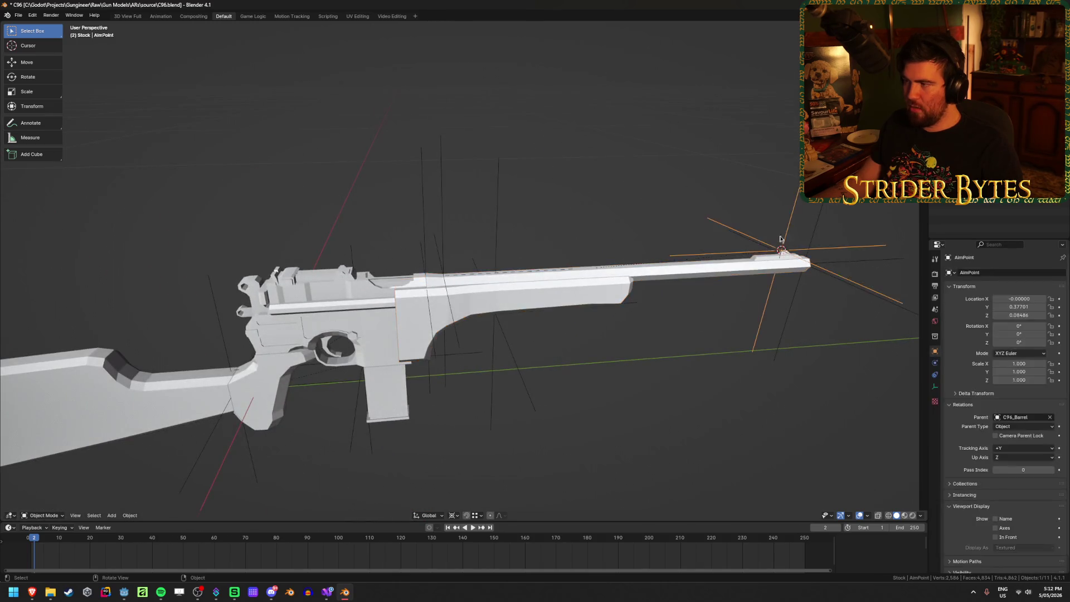
{"action": "left_click", "coordinate": [381, 279]}
{"action": "left_click", "coordinate": [555, 167]}
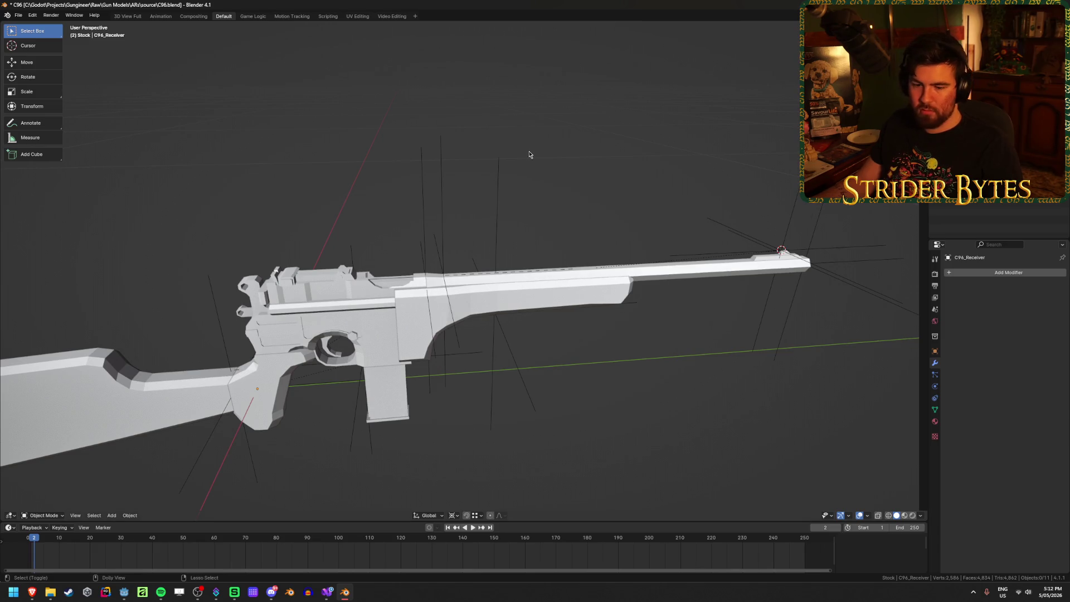
Open the glTF export and browse to the Meshes\GunParts\ARs folder
{"action": "key", "text": "ctrl+e"}
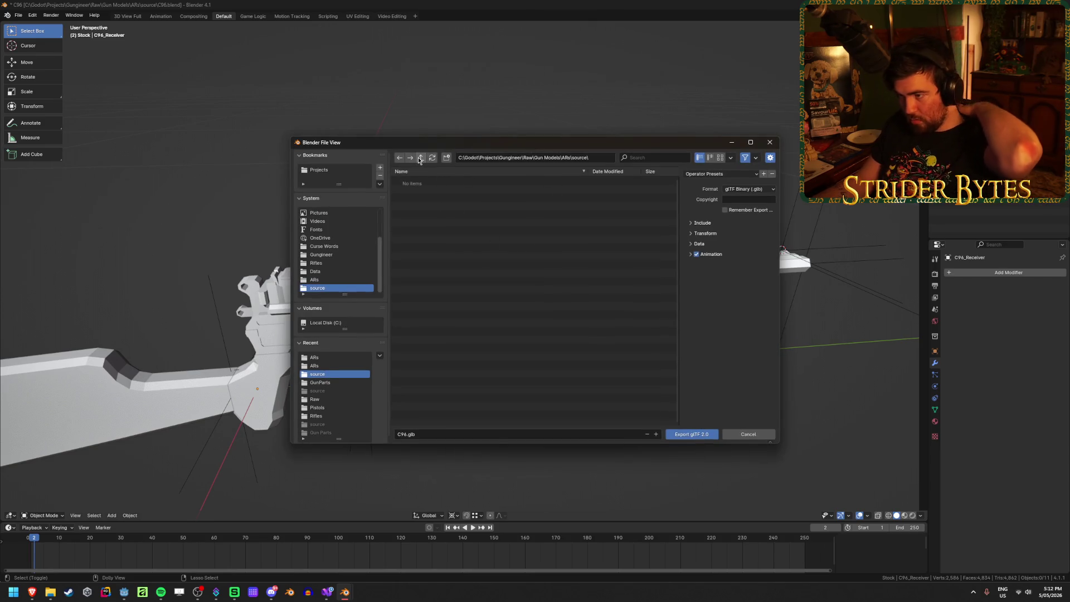
{"action": "left_click", "coordinate": [421, 157]}
{"action": "left_click", "coordinate": [421, 158]}
{"action": "left_click", "coordinate": [422, 158]}
{"action": "left_click", "coordinate": [422, 158]}
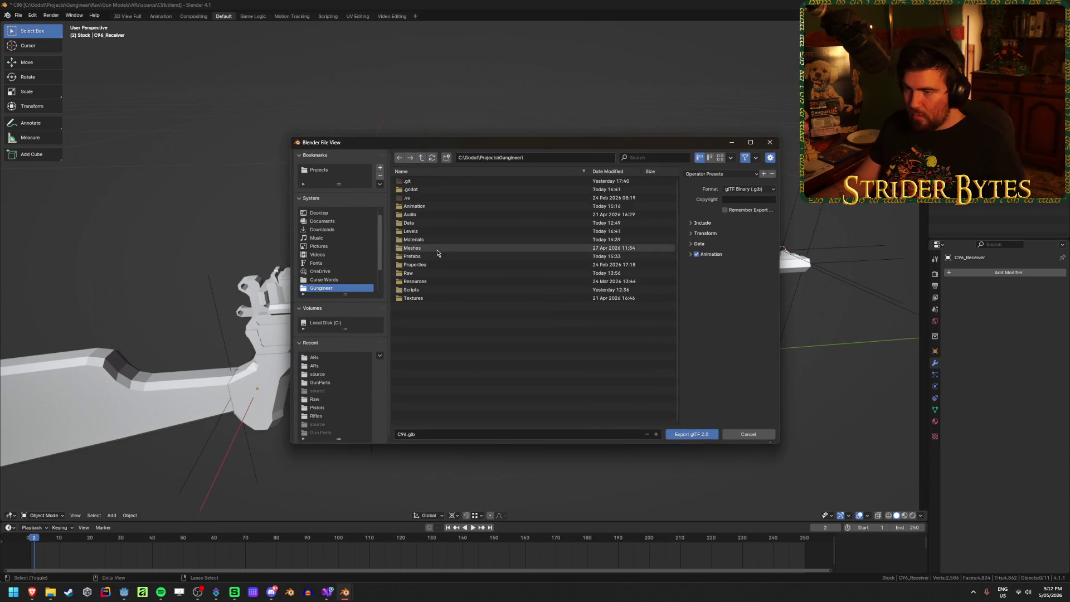
{"action": "left_click", "coordinate": [437, 248]}
{"action": "left_click", "coordinate": [437, 182]}
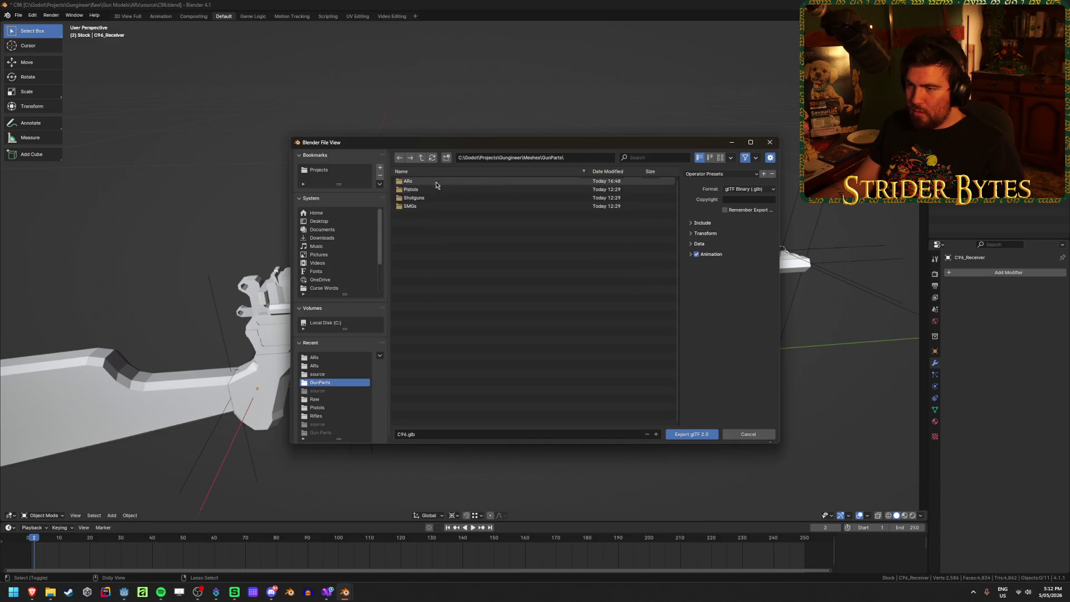
{"action": "left_click", "coordinate": [430, 184]}
Name the file Receiver_C96.glb, apply the GunPart preset and export it
{"action": "left_click", "coordinate": [400, 433]}
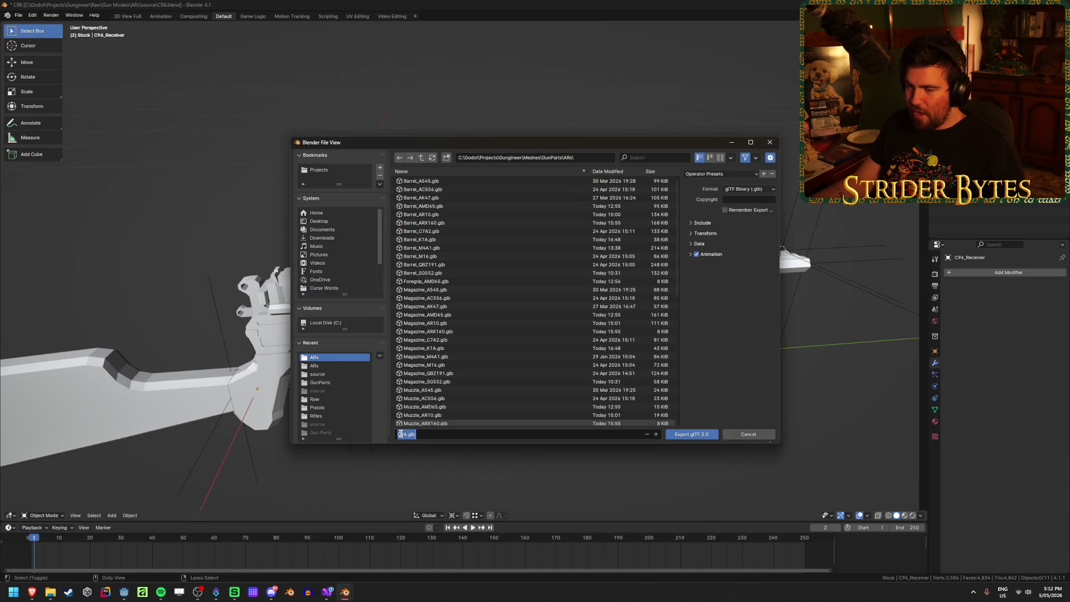
{"action": "key", "text": "Home"}
{"action": "type", "text": "Rec"}
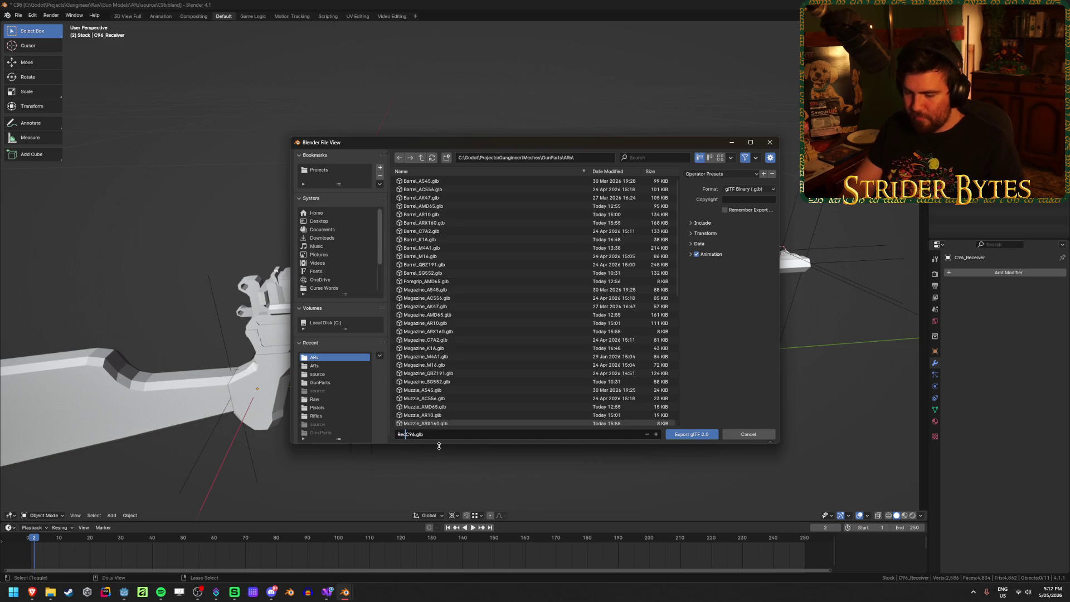
{"action": "type", "text": "eiver_"}
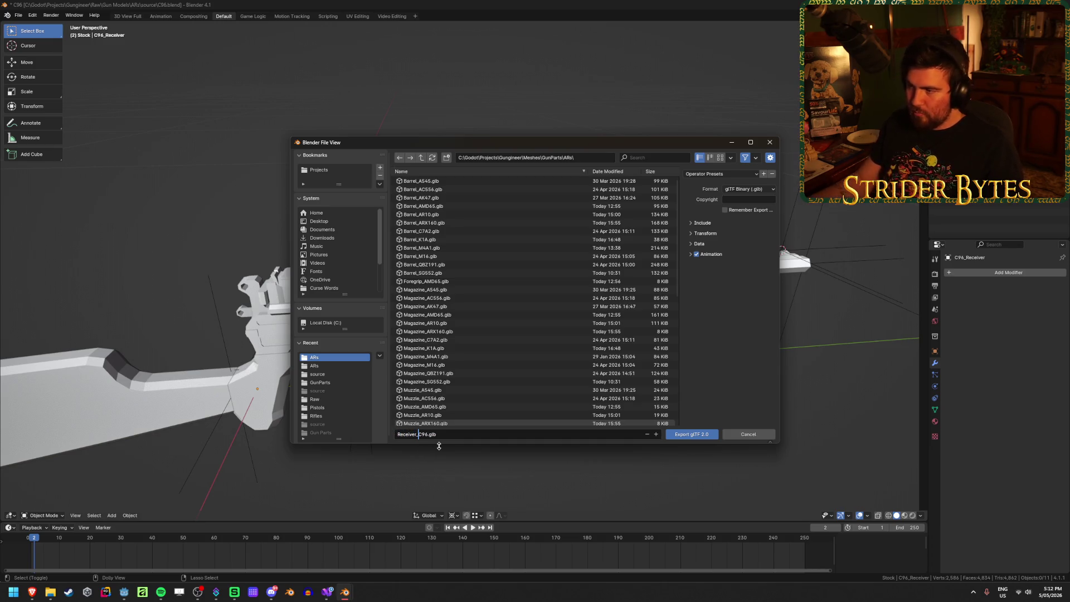
{"action": "left_click", "coordinate": [721, 174]}
{"action": "left_click", "coordinate": [724, 195]}
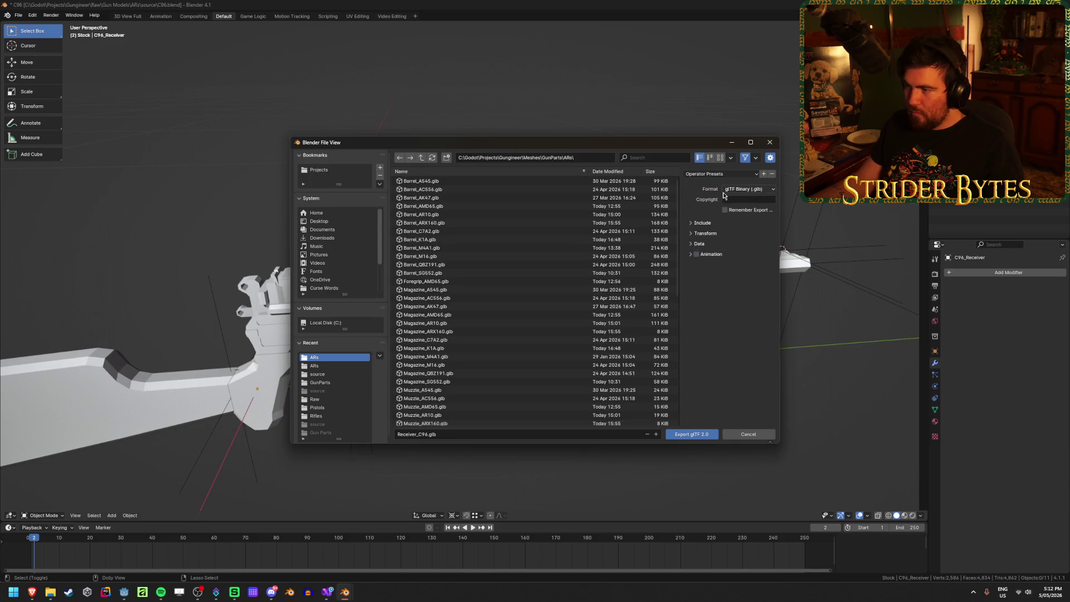
{"action": "left_click", "coordinate": [692, 434]}
{"action": "key", "text": "alt+Tab"}
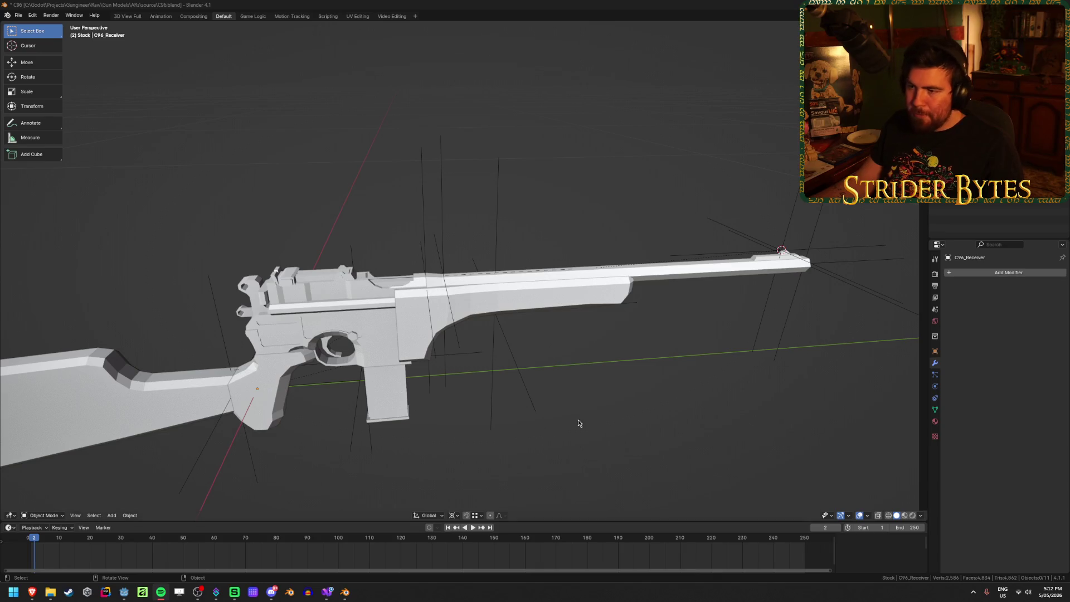
Save the blend file and export the barrel as Barrel_C96.glb
{"action": "key", "text": "ctrl+s"}
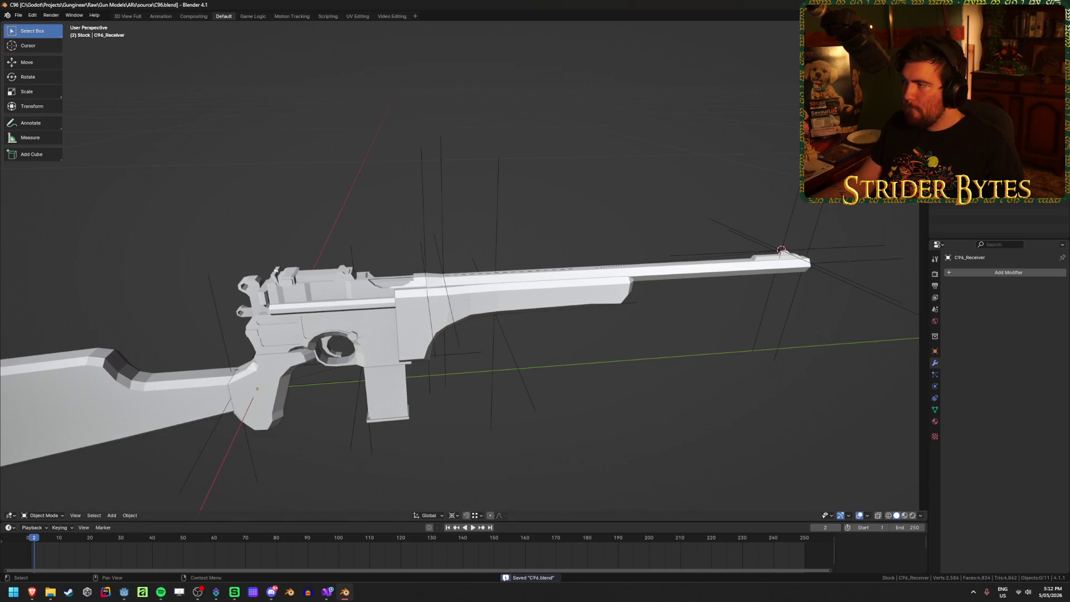
{"action": "key", "text": "ctrl+shift+e"}
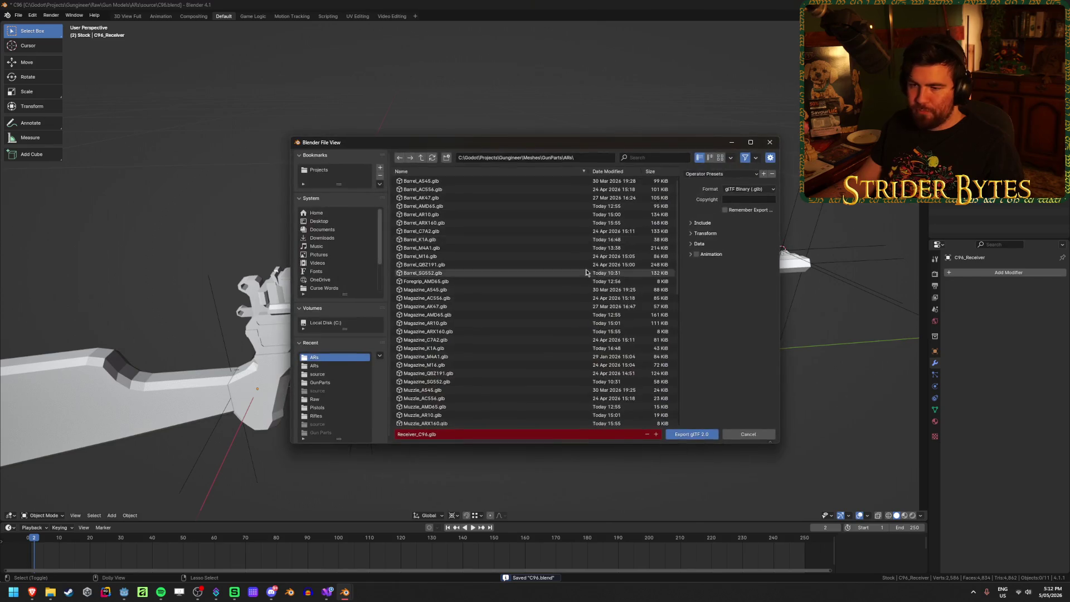
{"action": "left_click", "coordinate": [422, 438]}
{"action": "left_click_drag", "start_coordinate": [423, 439], "coordinate": [357, 433]}
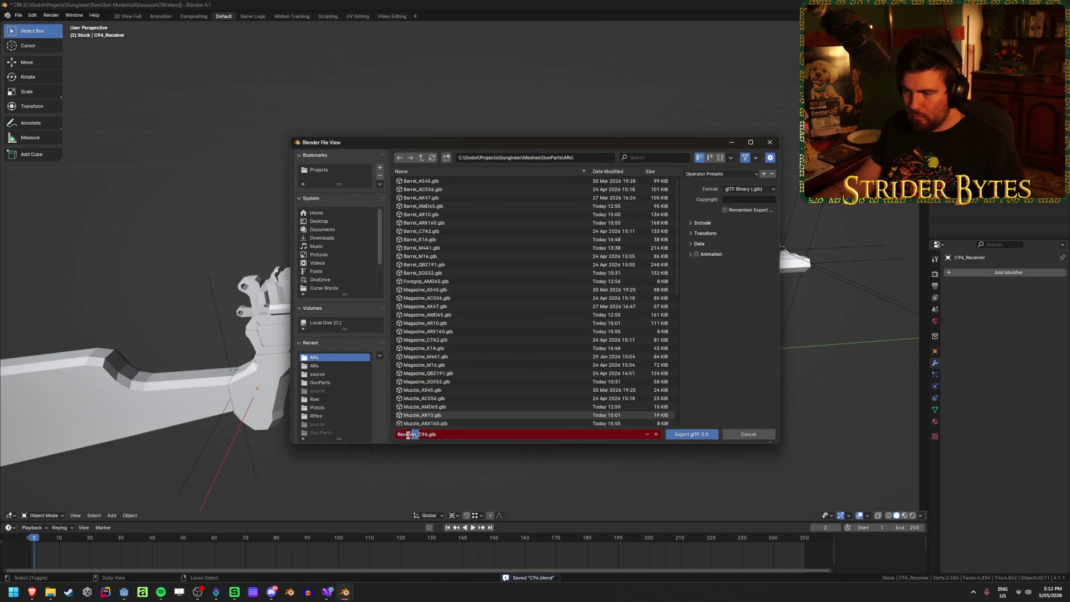
{"action": "type", "text": "Barrel"}
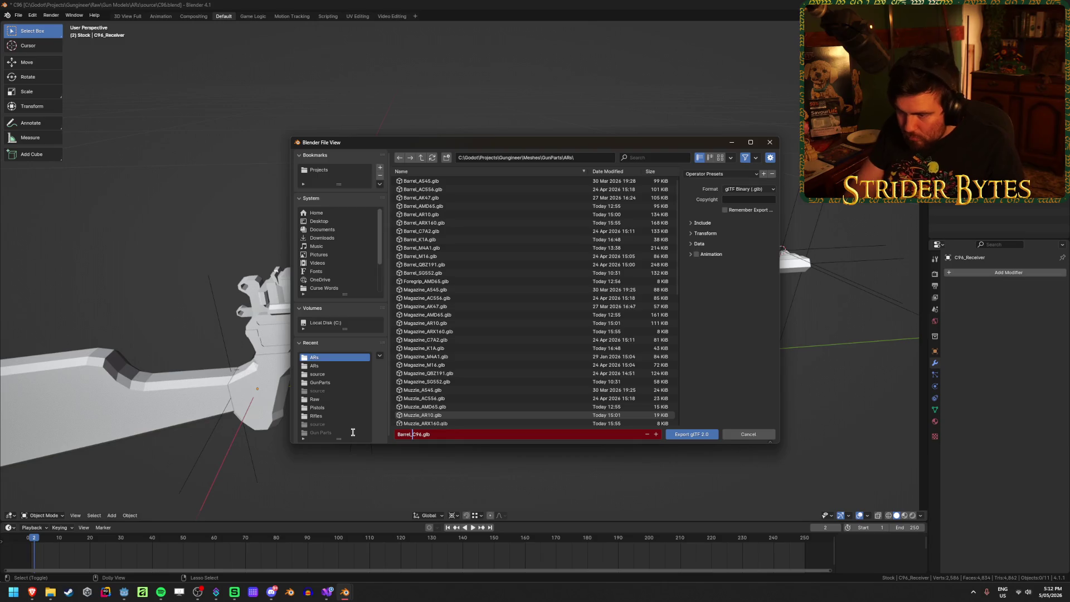
{"action": "left_click", "coordinate": [691, 434]}
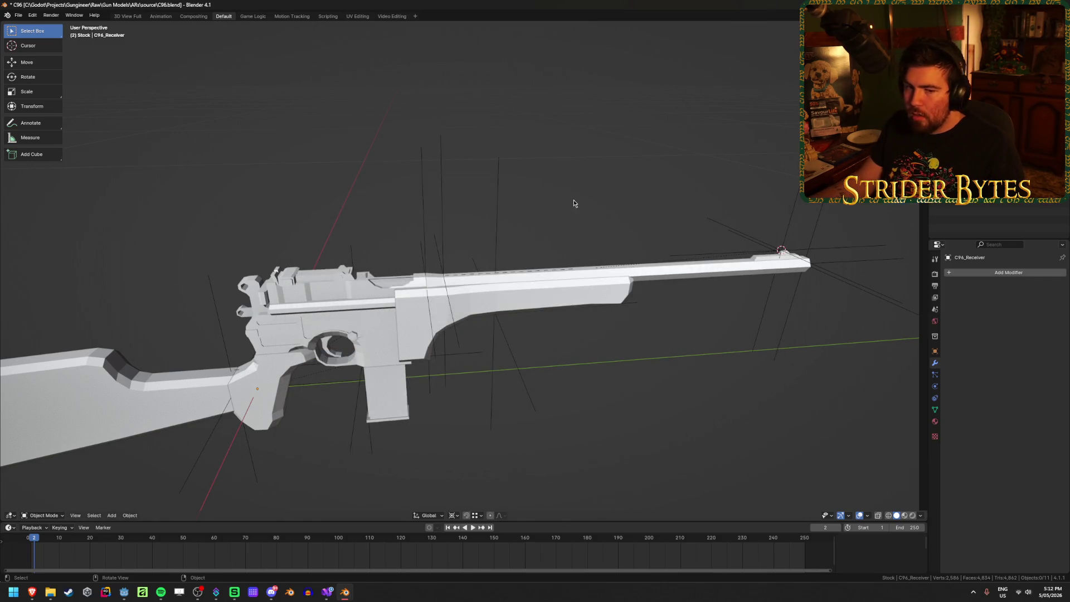
Export the magazine as Magazine_C96.glb into the same ARs folder
{"action": "key", "text": "ctrl+shift+e"}
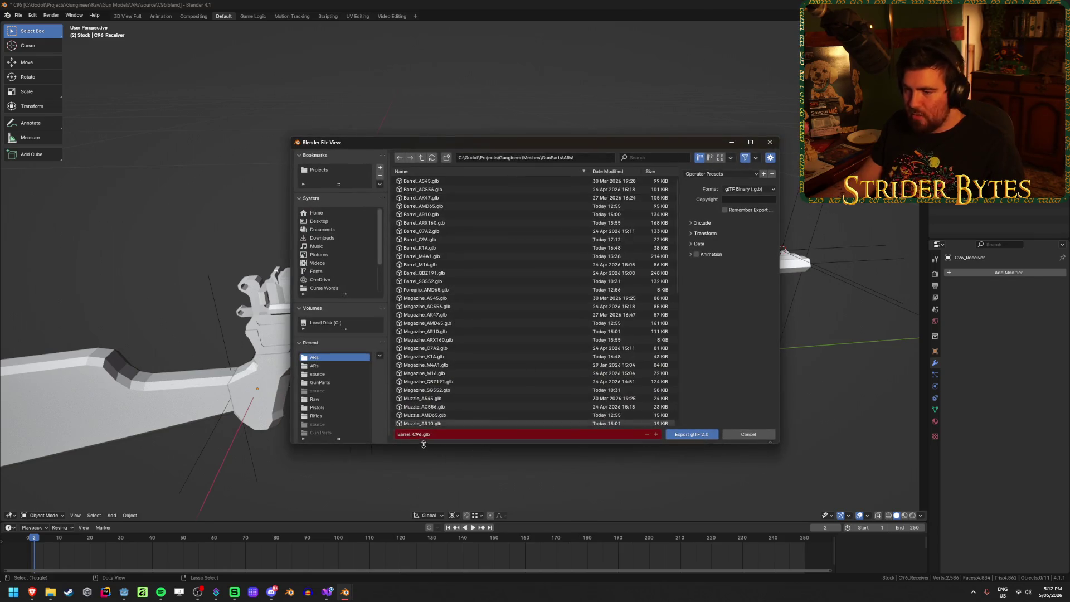
{"action": "left_click", "coordinate": [413, 435]}
{"action": "left_click", "coordinate": [412, 436]}
{"action": "left_click_drag", "start_coordinate": [411, 435], "coordinate": [397, 435]}
{"action": "type", "text": "Magazin"}
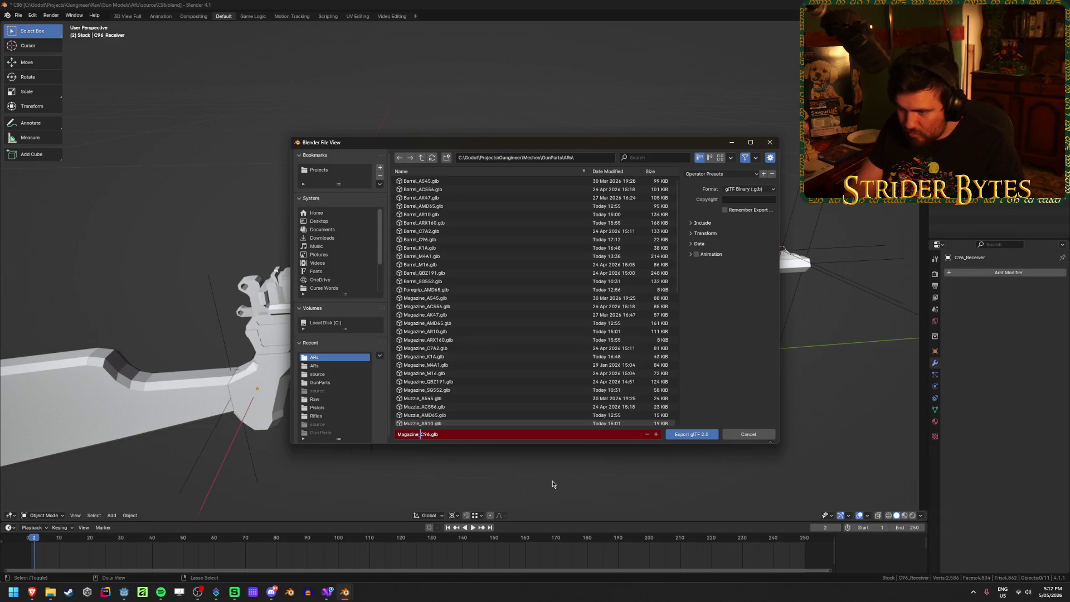
{"action": "key", "text": "Return"}
{"action": "left_click", "coordinate": [693, 434]}
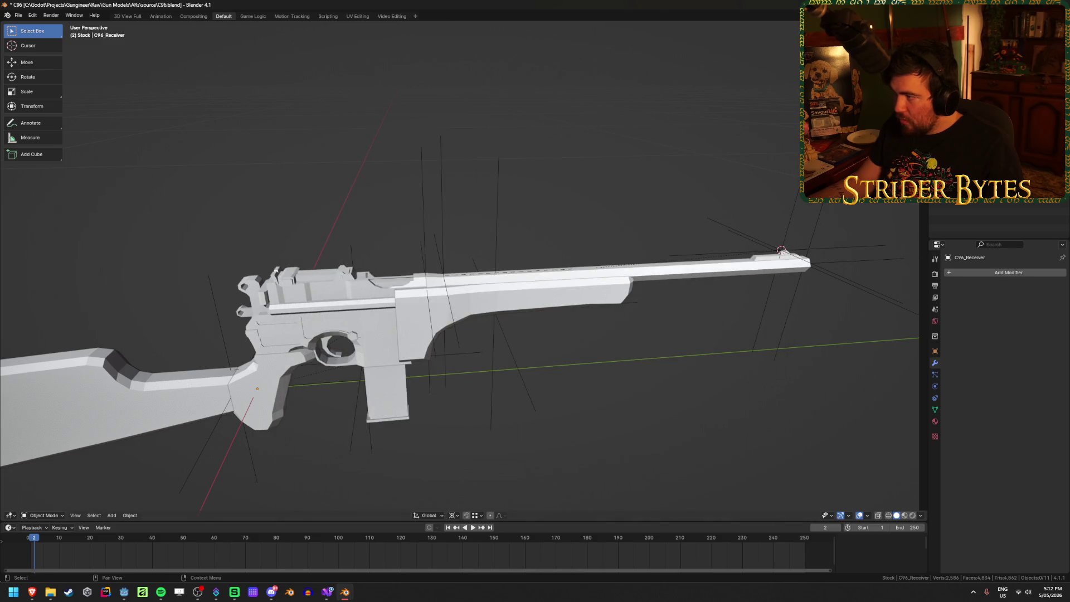
Export the stock as Stock_C96.glb and save C96.blend
{"action": "key", "text": "ctrl+shift+e"}
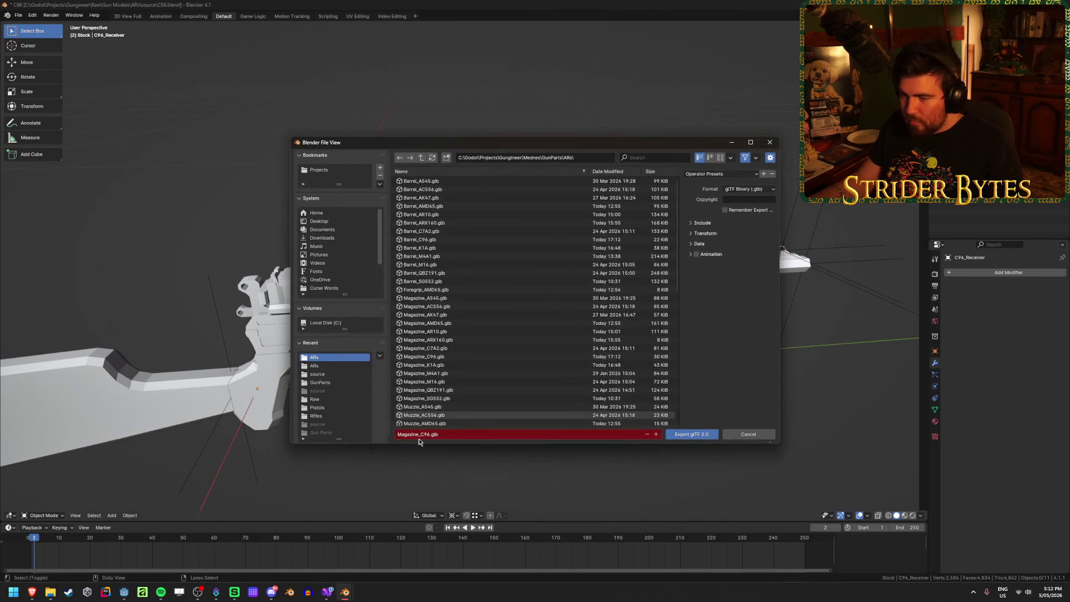
{"action": "left_click", "coordinate": [418, 435]}
{"action": "key", "text": "ctrl+BackSpace"}
{"action": "type", "text": "Stock"}
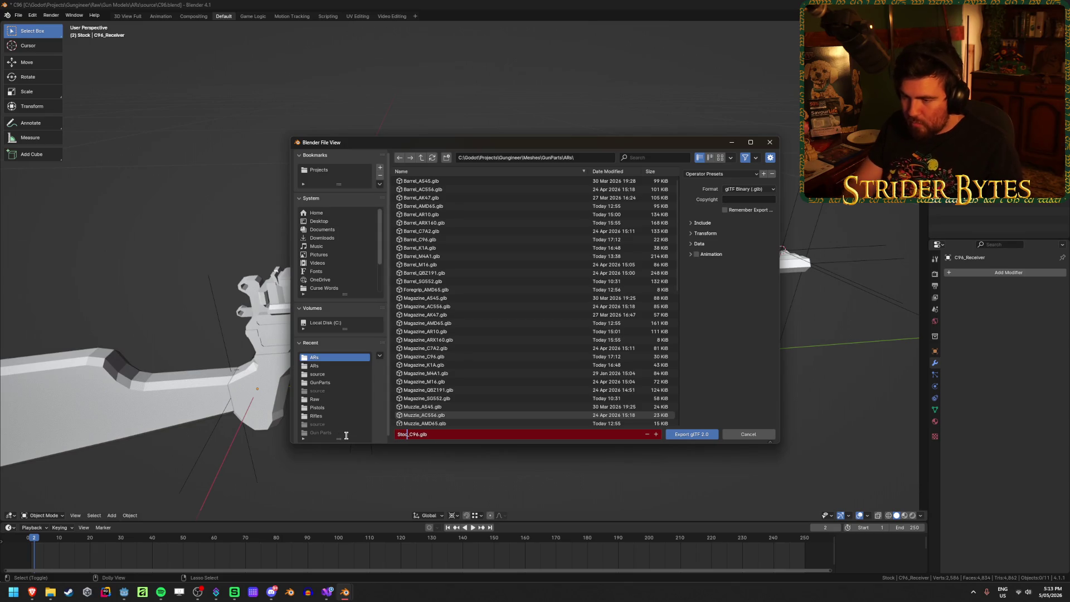
{"action": "key", "text": "Return"}
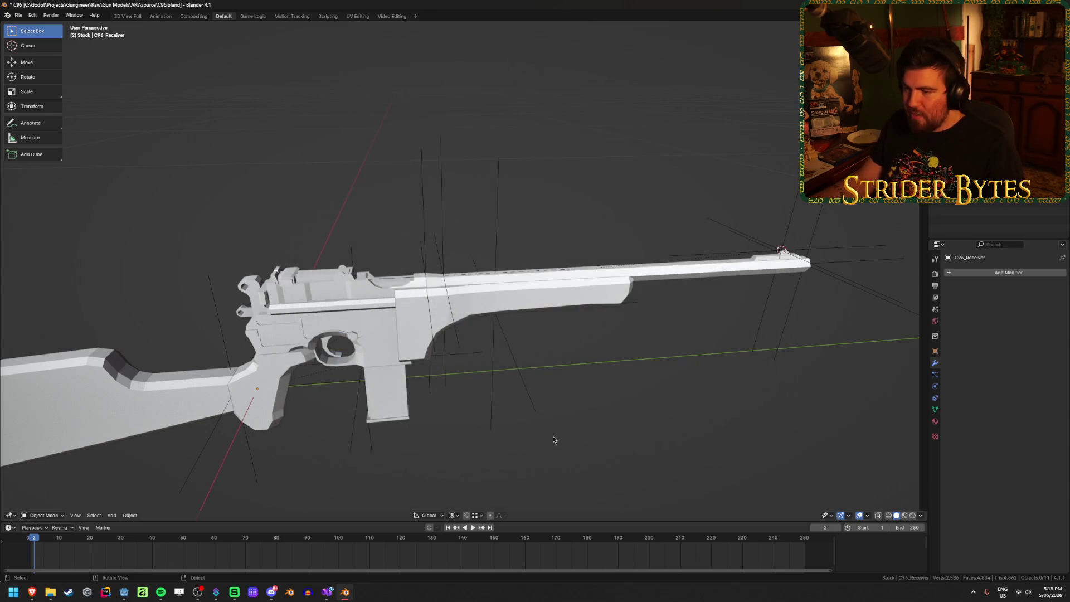
{"action": "key", "text": "ctrl+s"}
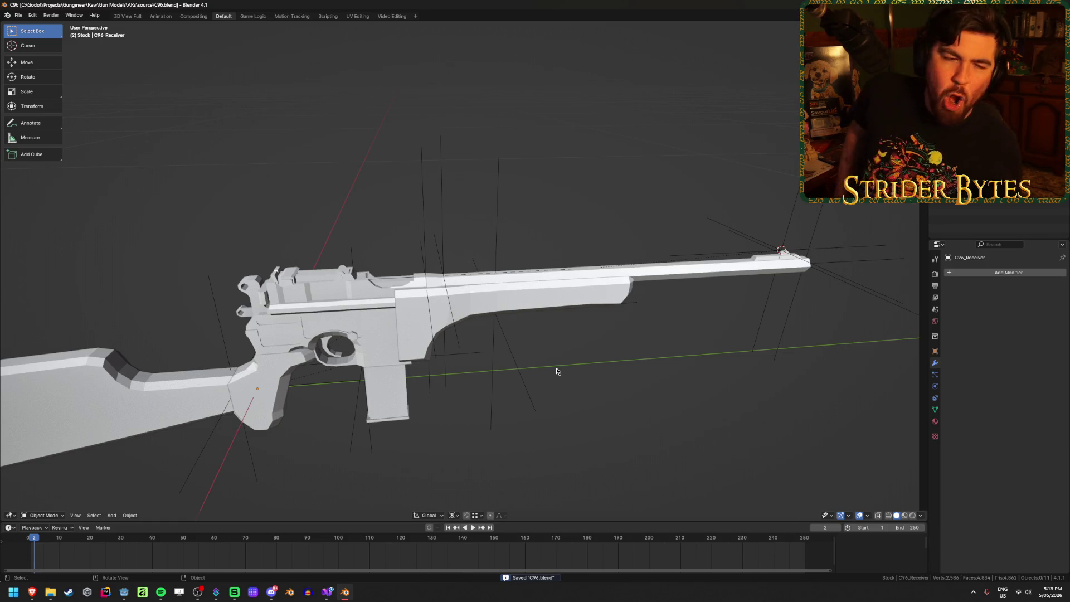